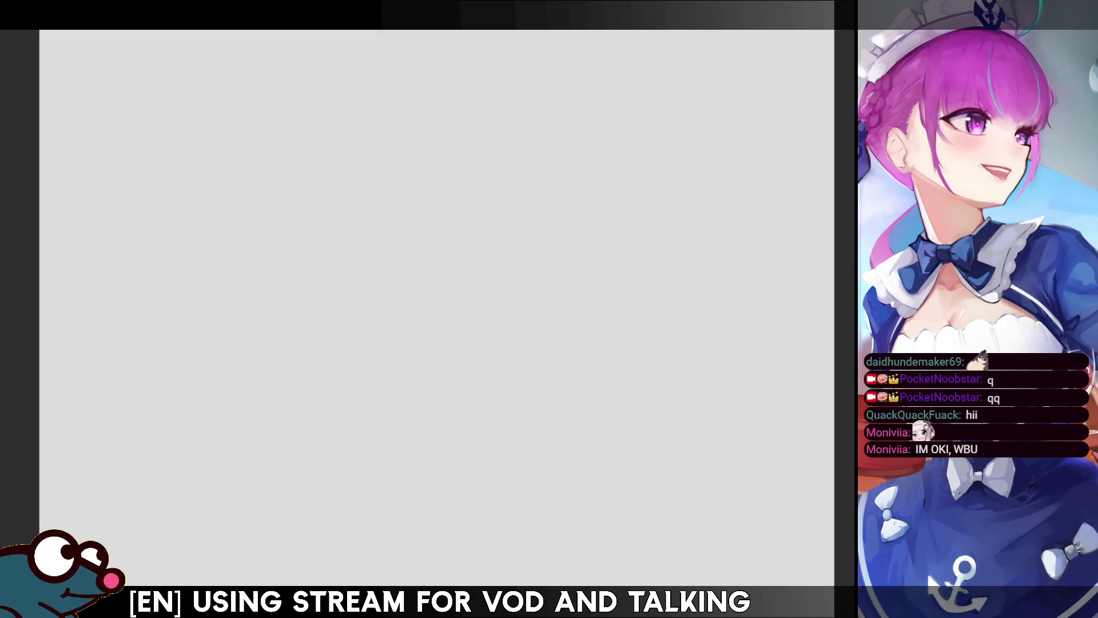
Sketch several trial arcs and squiggles on the canvas and delete each one.
left_click_drag(341, 385, 500, 304)
left_click_drag(566, 289, 435, 448)
key("Delete")
left_click_drag(376, 353, 471, 326)
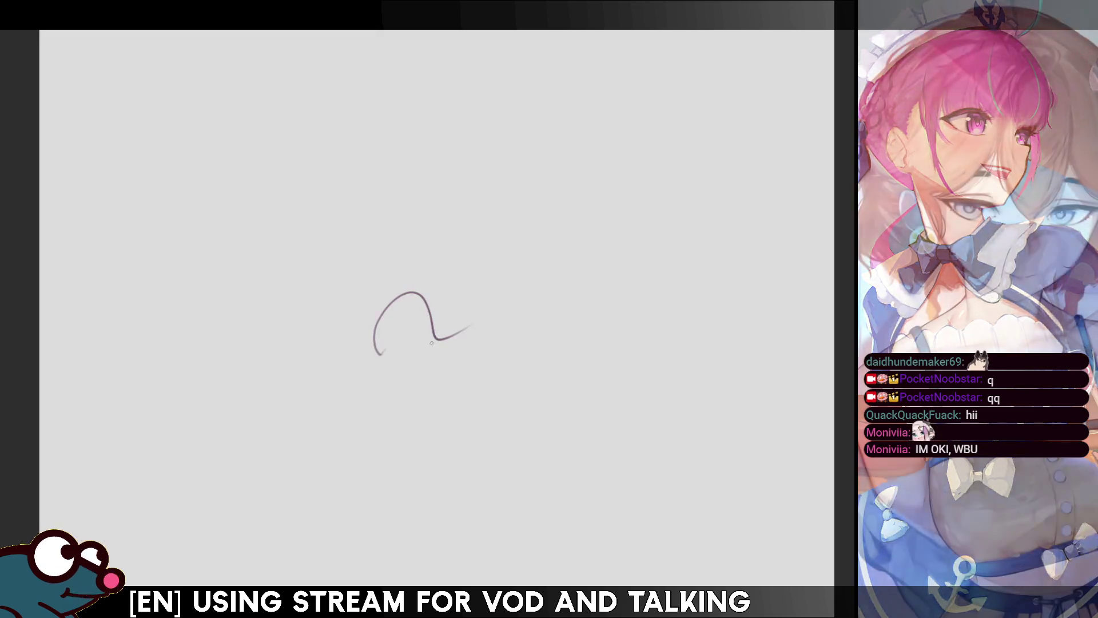
left_click_drag(360, 375, 470, 355)
key("Delete")
mouse_move(337, 363)
left_mouse_down()
mouse_move(423, 298)
mouse_move(443, 340)
left_mouse_up()
key("Delete")
left_click_drag(366, 328, 413, 298)
key("Delete")
mouse_move(378, 197)
left_mouse_down()
mouse_move(351, 336)
mouse_move(327, 321)
left_mouse_up()
key("Delete")
Sketch the rounded head outline with a pointed bump and its right side.
left_click_drag(420, 198, 490, 275)
left_click_drag(388, 351, 473, 304)
left_click_drag(496, 216, 488, 286)
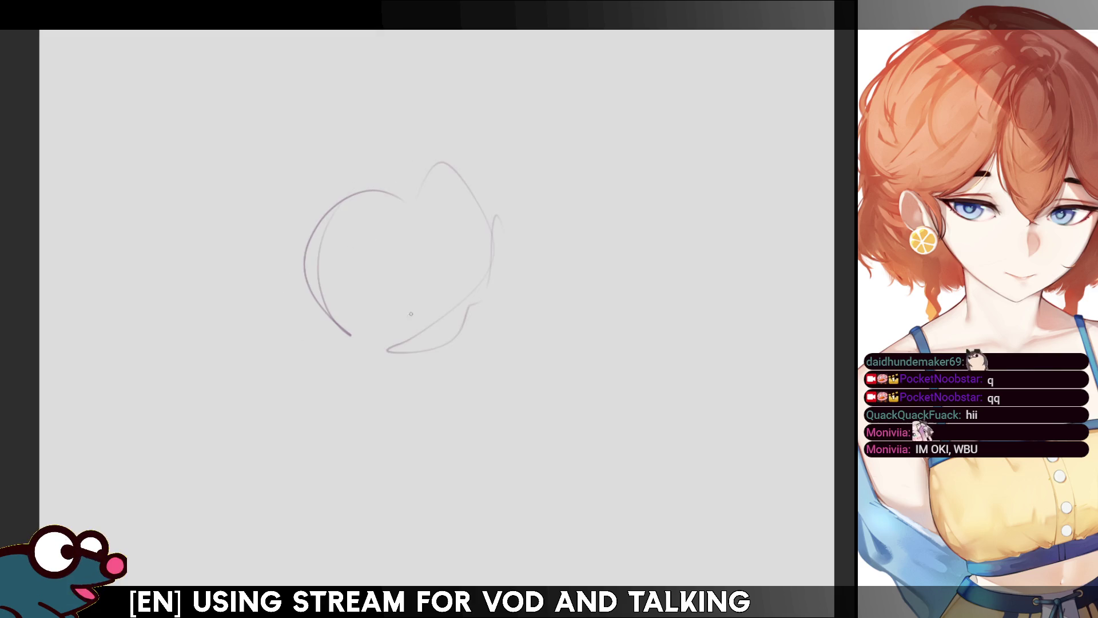
left_click_drag(393, 252, 351, 292)
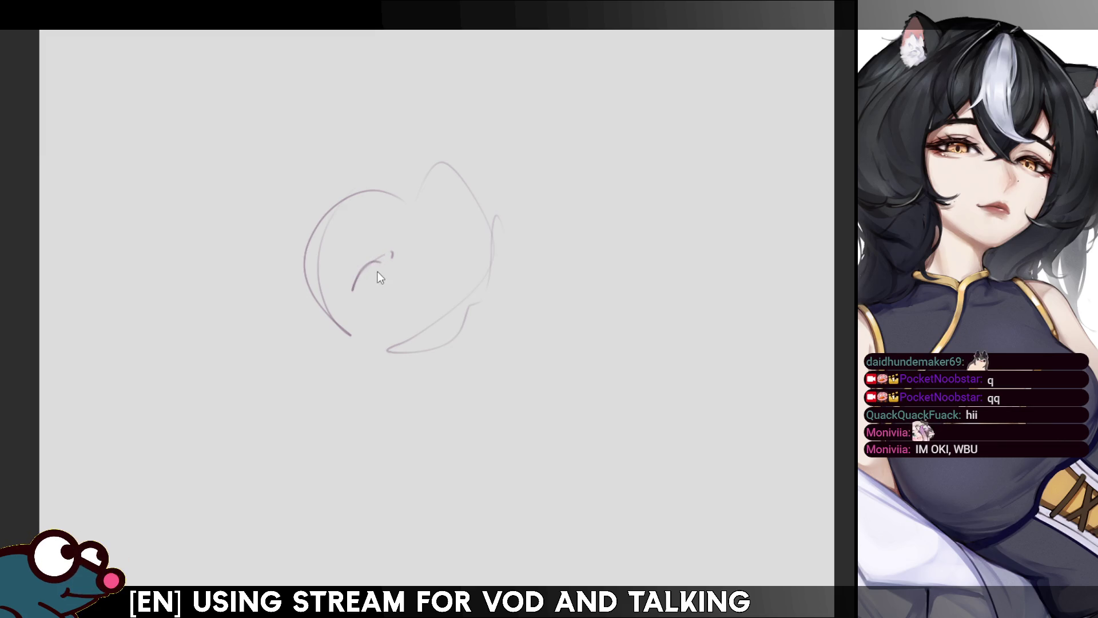
Try eye arcs and lash strokes, undo them all, and draw a fresh head circle.
key("ctrl+z")
key("ctrl+z")
key("ctrl+z")
mouse_move(361, 273)
left_mouse_down()
mouse_move(327, 291)
mouse_move(370, 278)
left_mouse_up()
key("ctrl+z")
key("ctrl+z")
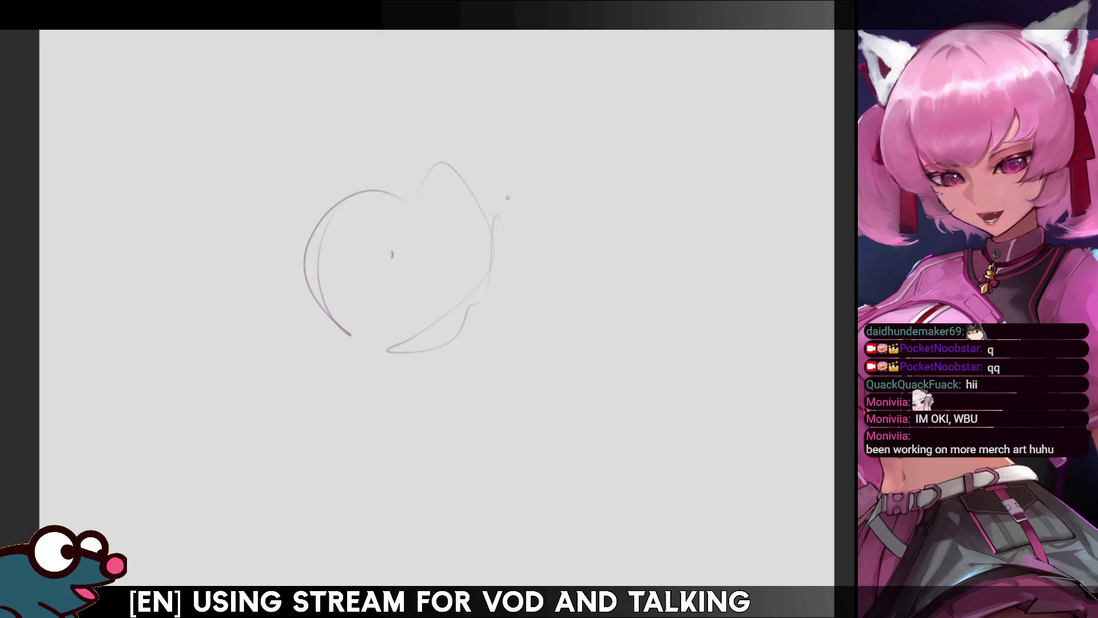
left_click_drag(359, 259, 326, 295)
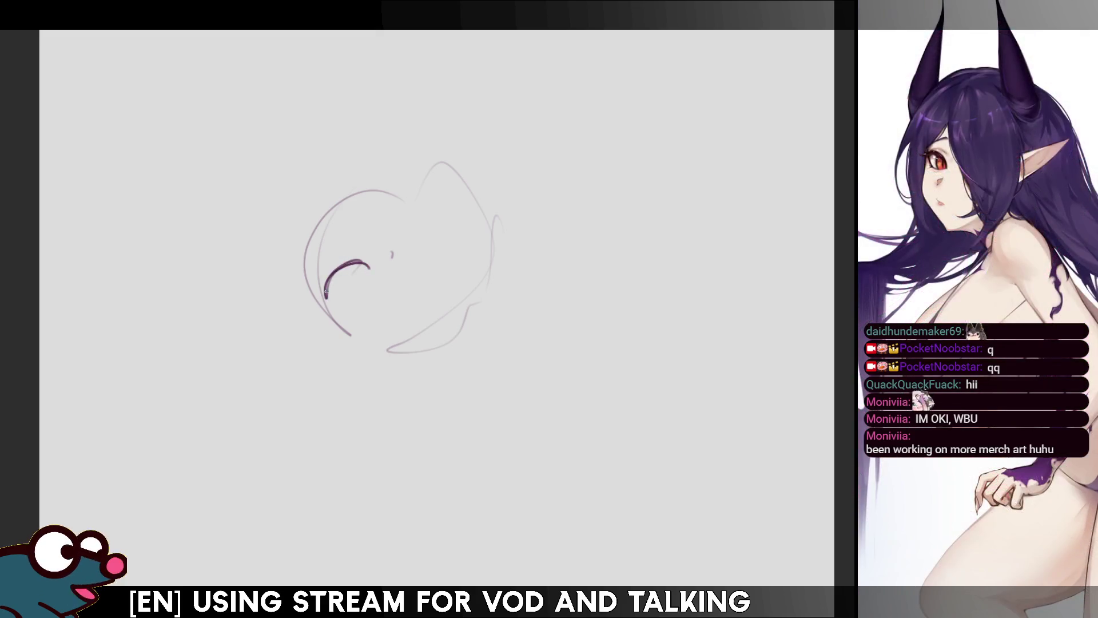
key("ctrl+z")
mouse_move(372, 268)
left_mouse_down()
mouse_move(326, 297)
mouse_move(316, 289)
mouse_move(329, 303)
left_mouse_up()
key("ctrl+z")
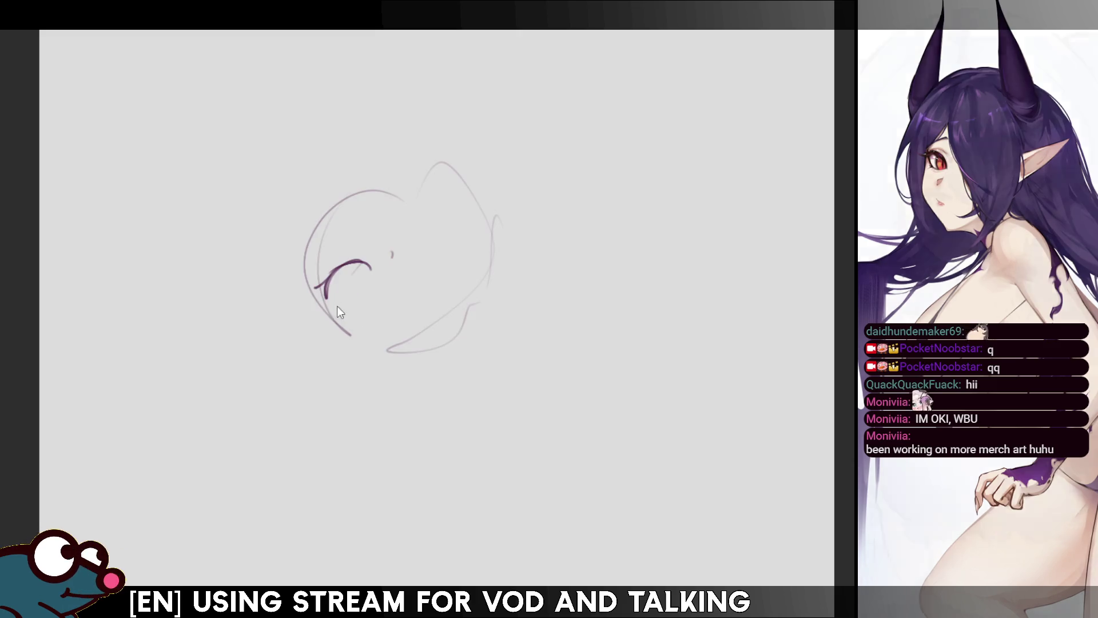
mouse_move(316, 288)
left_mouse_down()
mouse_move(365, 286)
mouse_move(371, 264)
mouse_move(354, 289)
left_mouse_up()
key("ctrl+z")
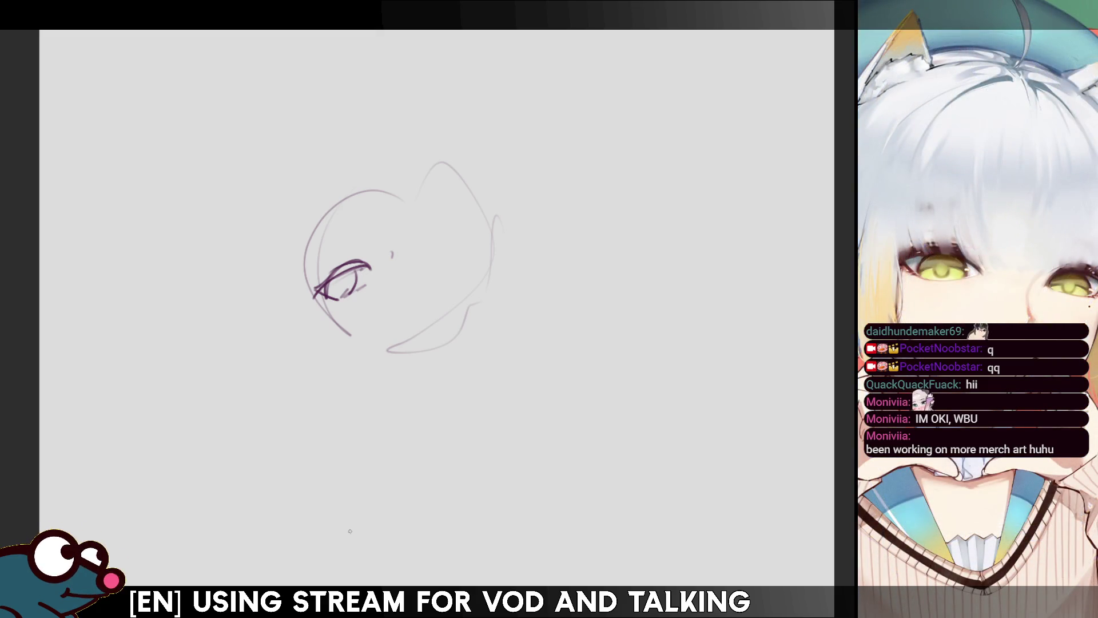
key("ctrl+z")
key("ctrl+z")
key("ctrl+z")
key("ctrl+z")
key("ctrl+z")
key("ctrl+z")
key("ctrl+z")
key("ctrl+z")
key("ctrl+z")
key("ctrl+z")
key("ctrl+z")
key("ctrl+z")
key("ctrl+z")
mouse_move(356, 137)
left_mouse_down()
mouse_move(343, 150)
mouse_move(483, 177)
left_mouse_up()
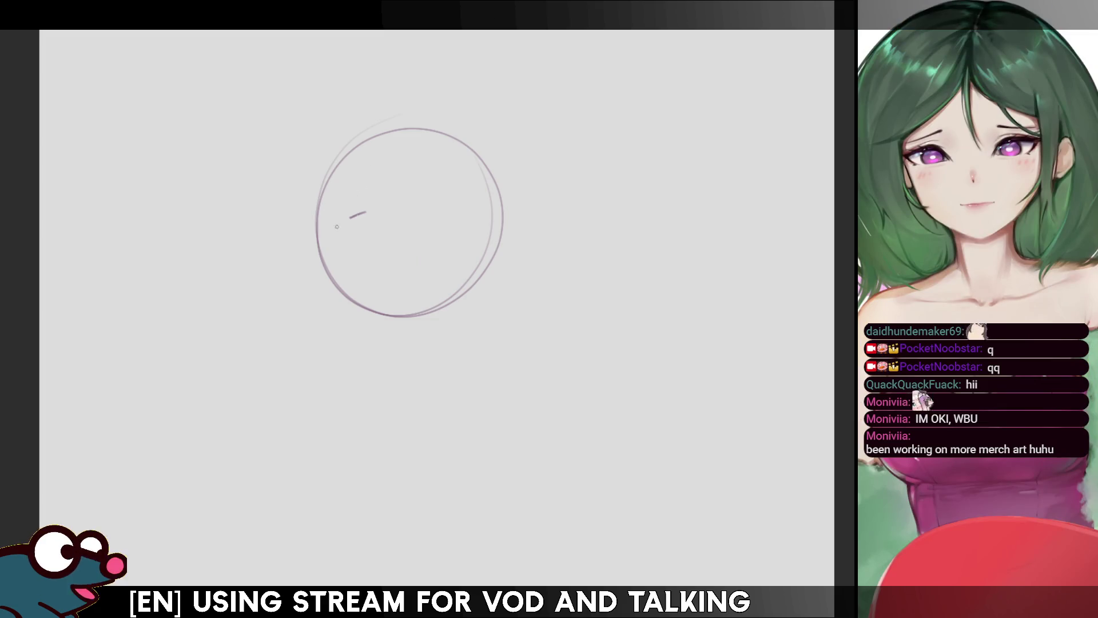
Draw the left eye's upper lid arc with a hooked outer end.
left_click_drag(333, 231, 355, 218)
key("ctrl+z")
mouse_move(343, 248)
left_mouse_down()
mouse_move(377, 225)
mouse_move(346, 252)
mouse_move(363, 264)
left_mouse_up()
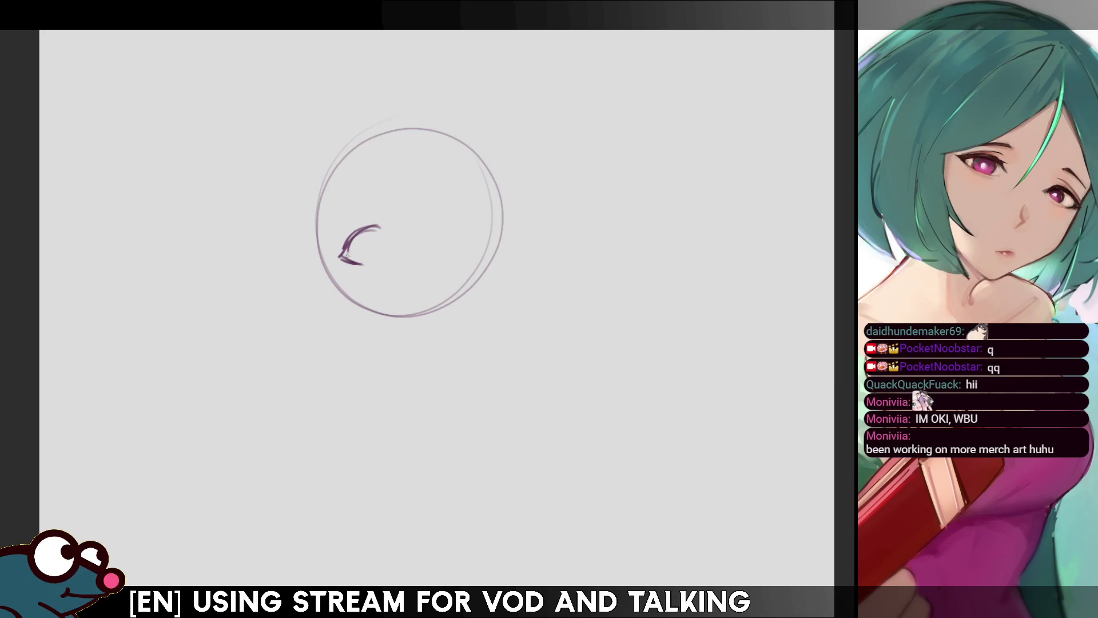
left_click_drag(375, 226, 386, 235)
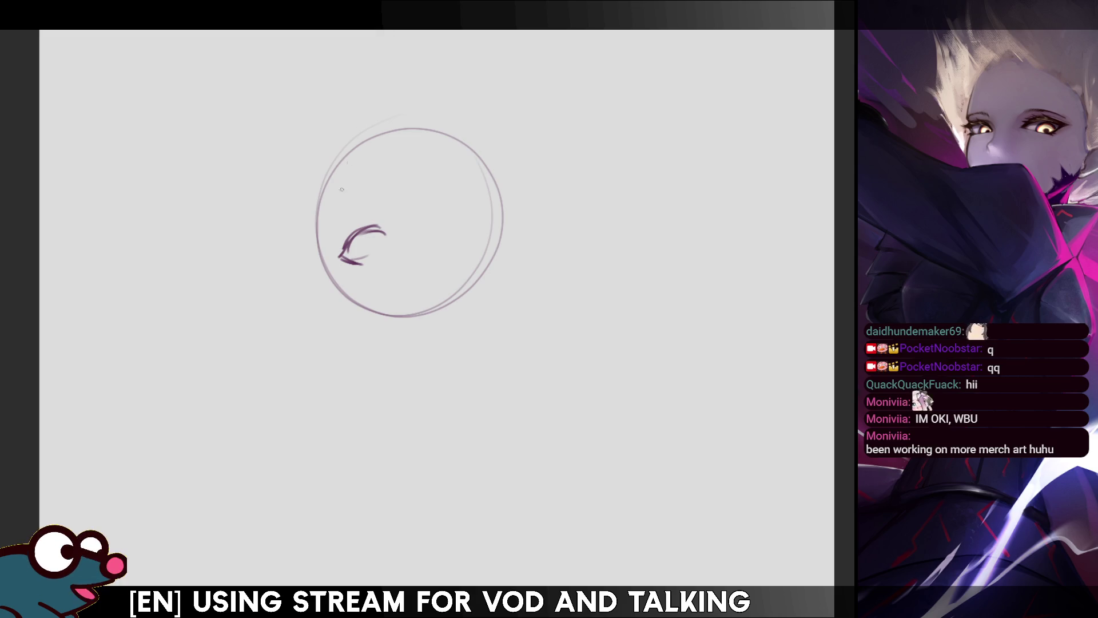
With a larger brush, sketch the right eye arc and check it in a mirrored view.
key("bracketright")
key("bracketright")
key("bracketright")
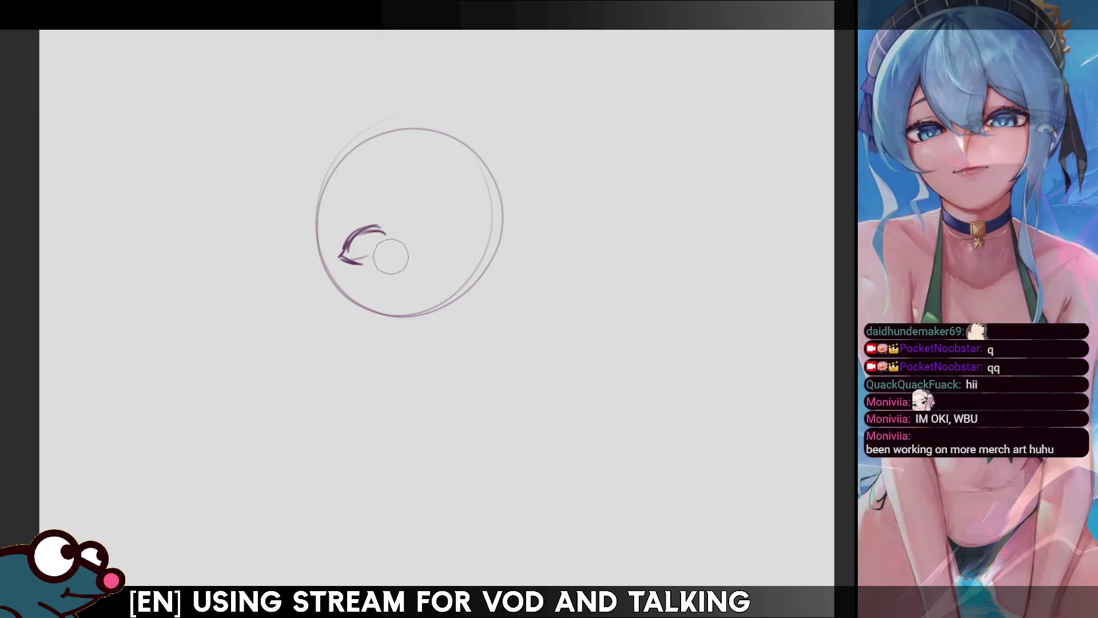
left_click_drag(428, 202, 468, 155)
key("ctrl+z")
key("ctrl+z")
key("ctrl+z")
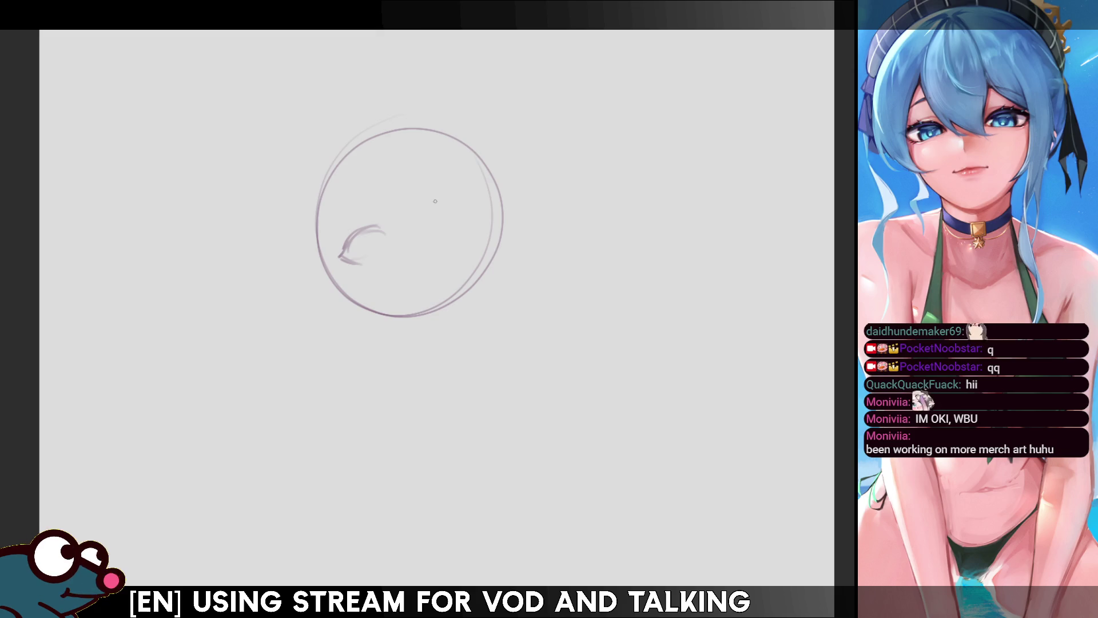
mouse_move(435, 205)
left_mouse_down()
mouse_move(470, 182)
mouse_move(445, 215)
left_mouse_up()
key("ctrl+z")
key("ctrl+z")
key("m")
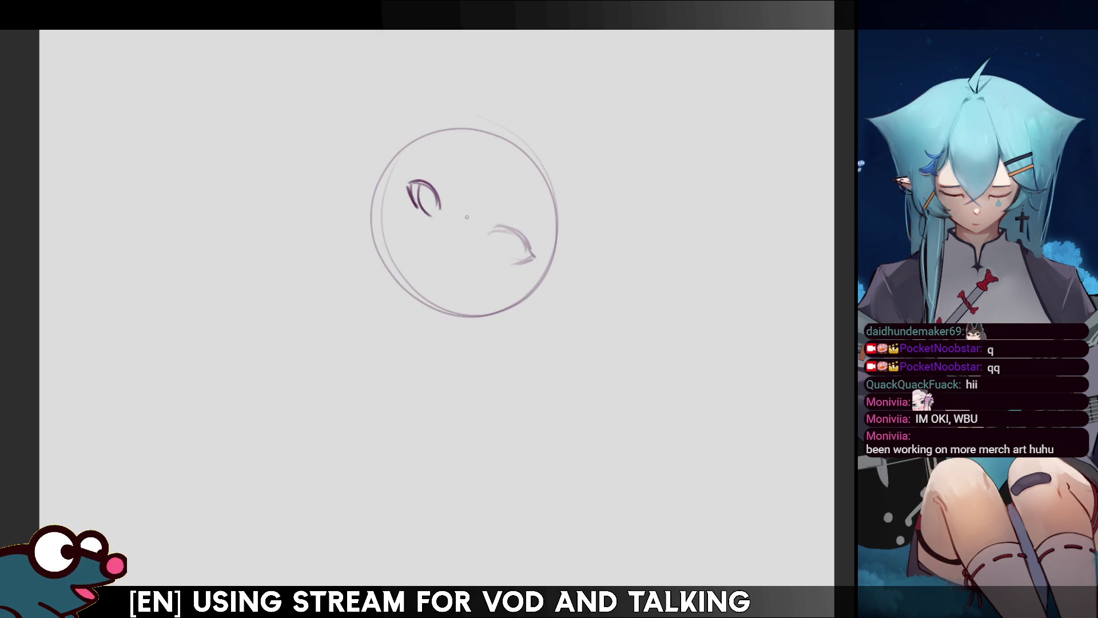
key("m")
key("ctrl+z")
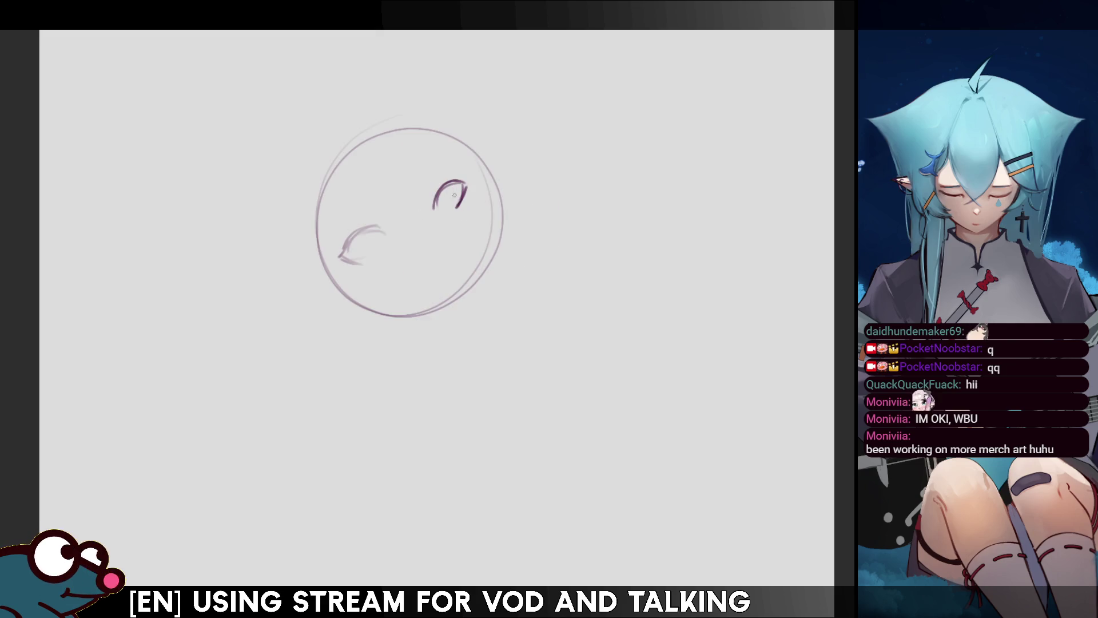
left_click_drag(453, 184, 447, 203)
key("ctrl+z")
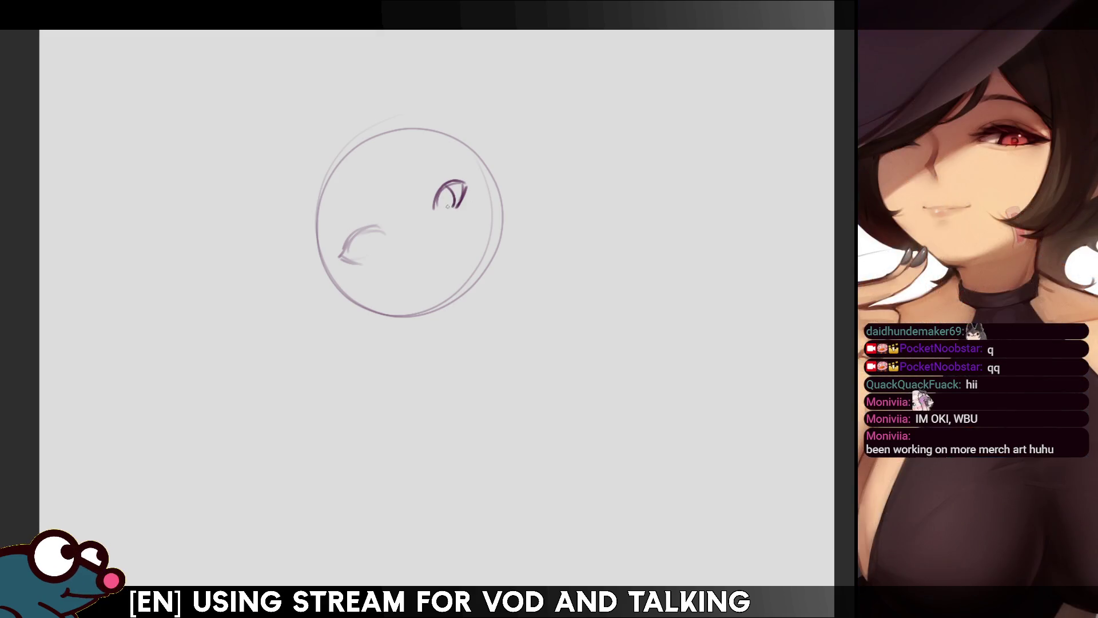
Darken the left eye's upper lid, add corner lashes, and recheck it mirrored.
mouse_move(346, 243)
left_mouse_down()
mouse_move(387, 241)
mouse_move(340, 255)
mouse_move(387, 239)
mouse_move(346, 266)
left_mouse_up()
key("ctrl+z")
key("ctrl+z")
key("ctrl+z")
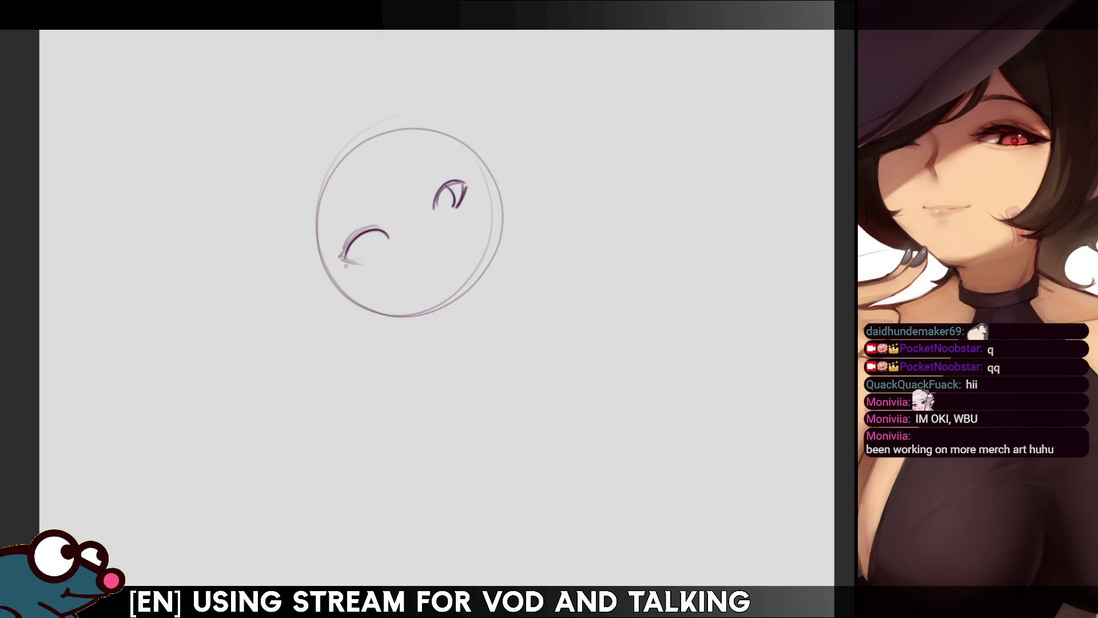
left_click_drag(383, 234, 343, 258)
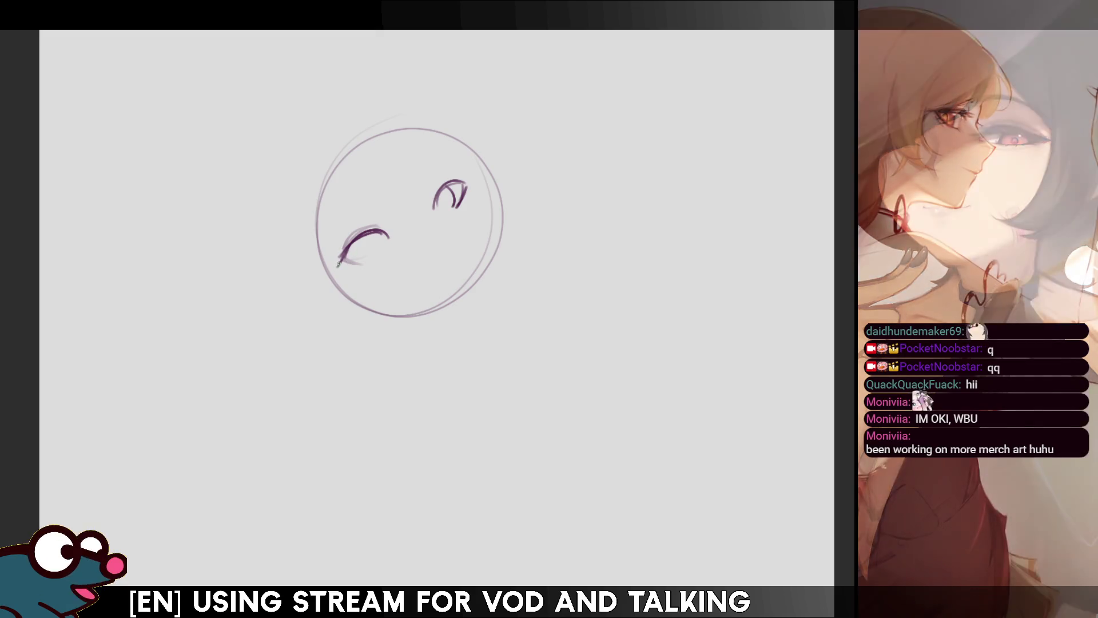
mouse_move(337, 264)
left_mouse_down()
mouse_move(388, 240)
mouse_move(351, 260)
mouse_move(376, 253)
left_mouse_up()
key("h")
key("h")
key("ctrl+z")
key("ctrl+z")
key("ctrl+z")
key("ctrl+z")
key("ctrl+z")
key("ctrl+z")
key("h")
key("h")
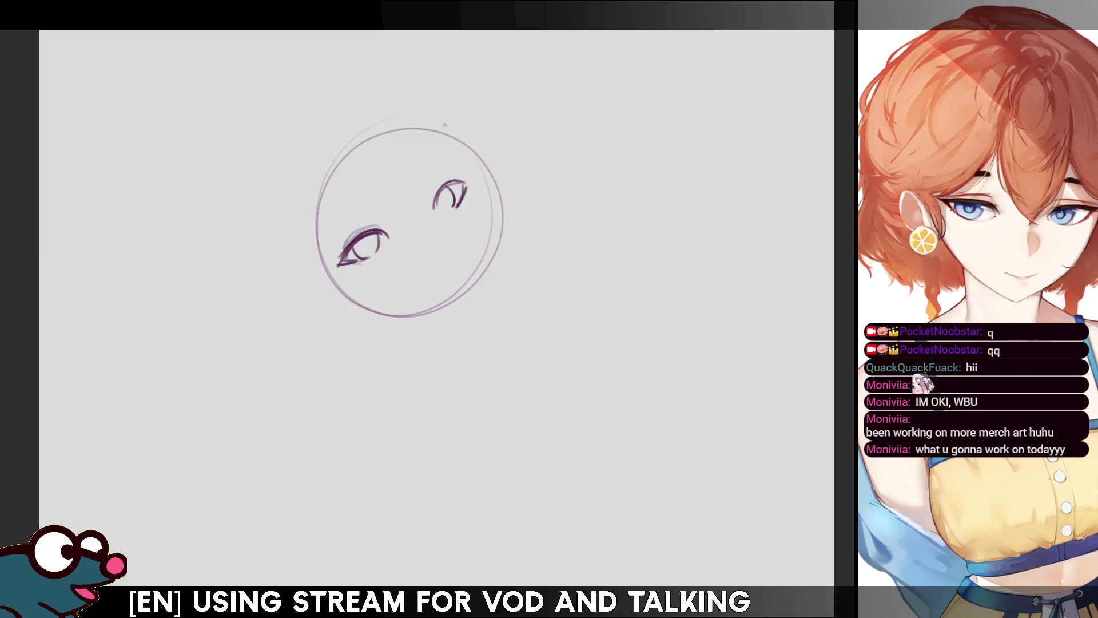
Move the head sketch up-left and shrink it slightly with Free Transform.
key("ctrl+t")
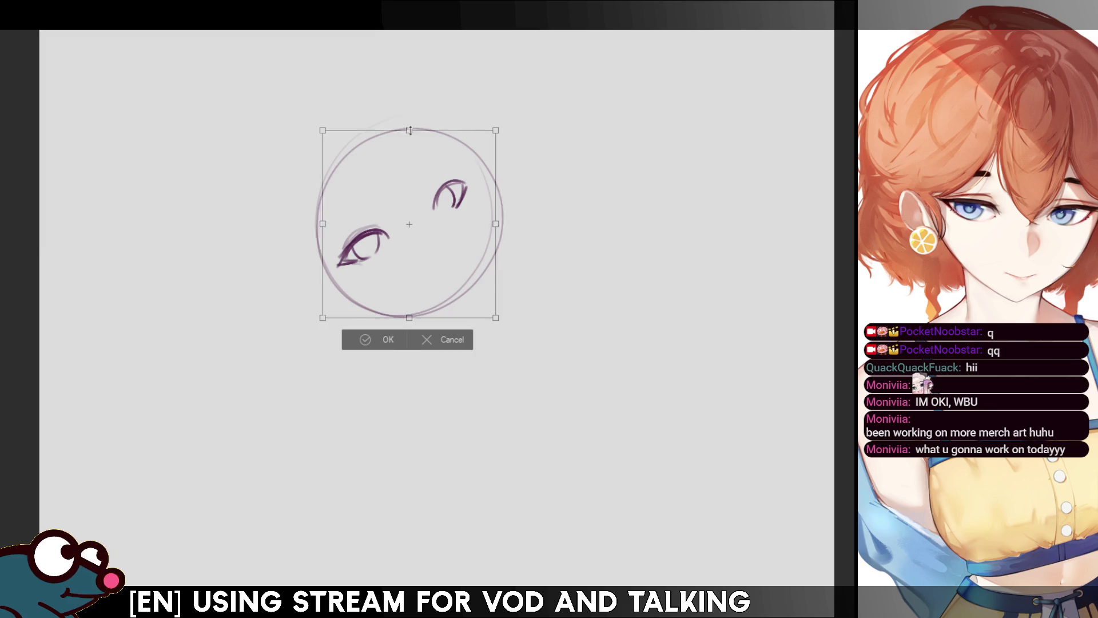
left_click_drag(410, 223, 375, 167)
key("Return")
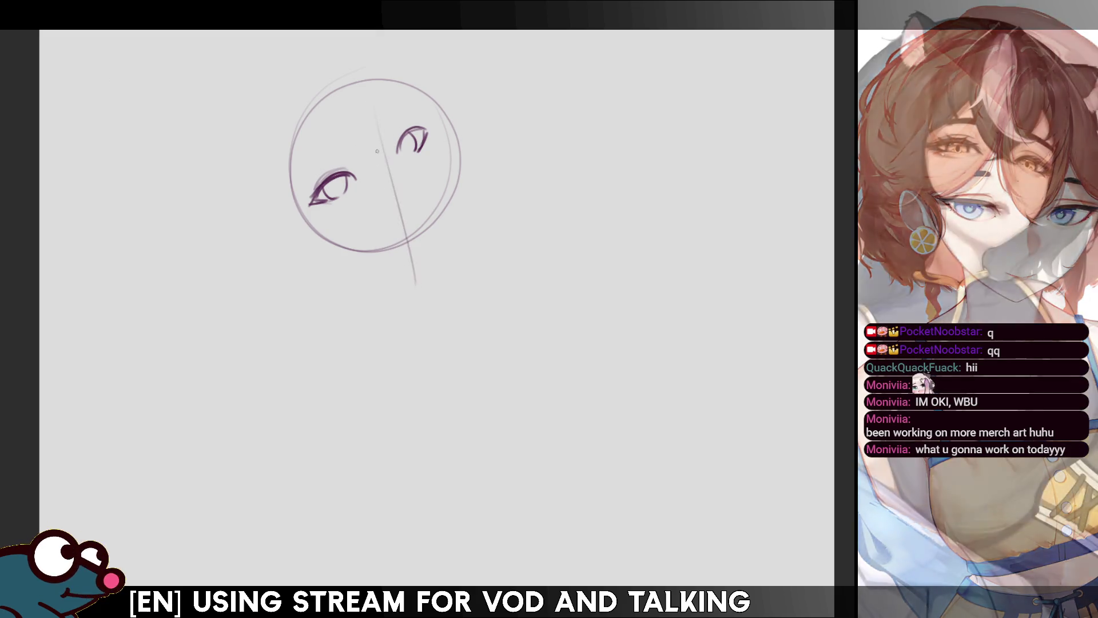
Add a face centre guideline, then lower and tilt the right eye, checking symmetry mirrored.
left_click_drag(372, 106, 407, 252)
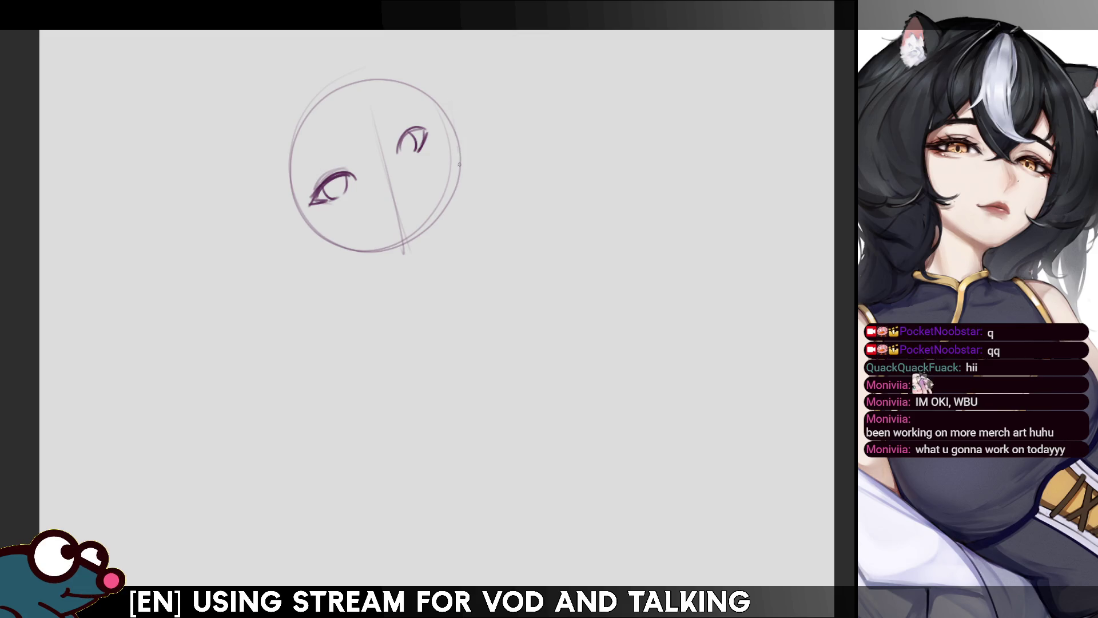
mouse_move(383, 156)
left_mouse_down()
mouse_move(421, 129)
mouse_move(398, 163)
mouse_move(435, 152)
mouse_move(453, 105)
left_mouse_up()
left_click(458, 196)
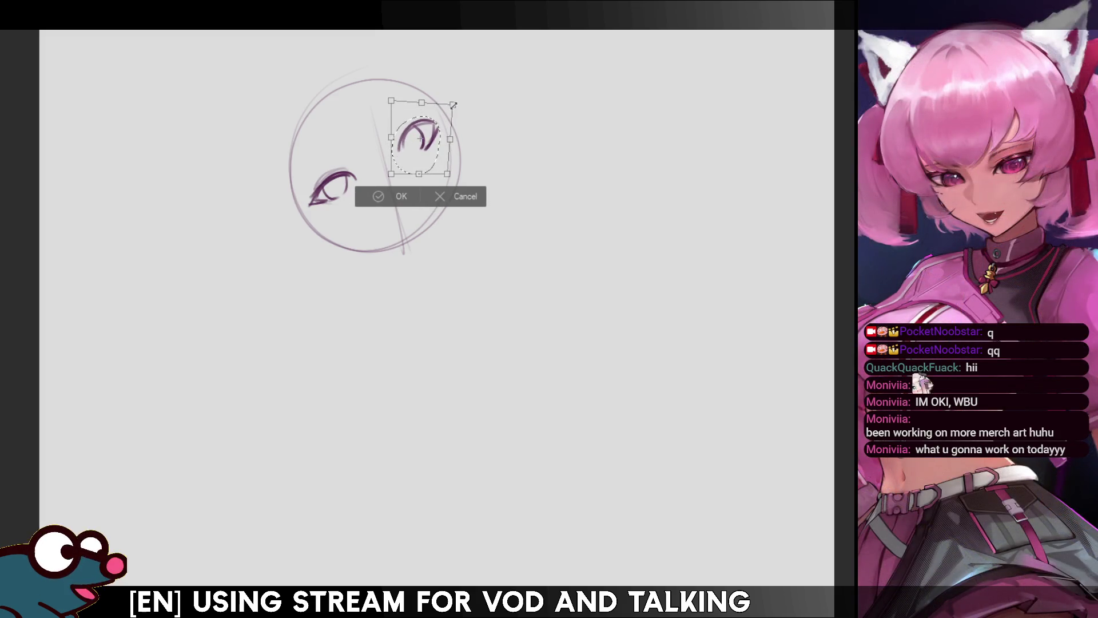
left_click_drag(421, 137, 424, 143)
left_click(395, 197)
key("h")
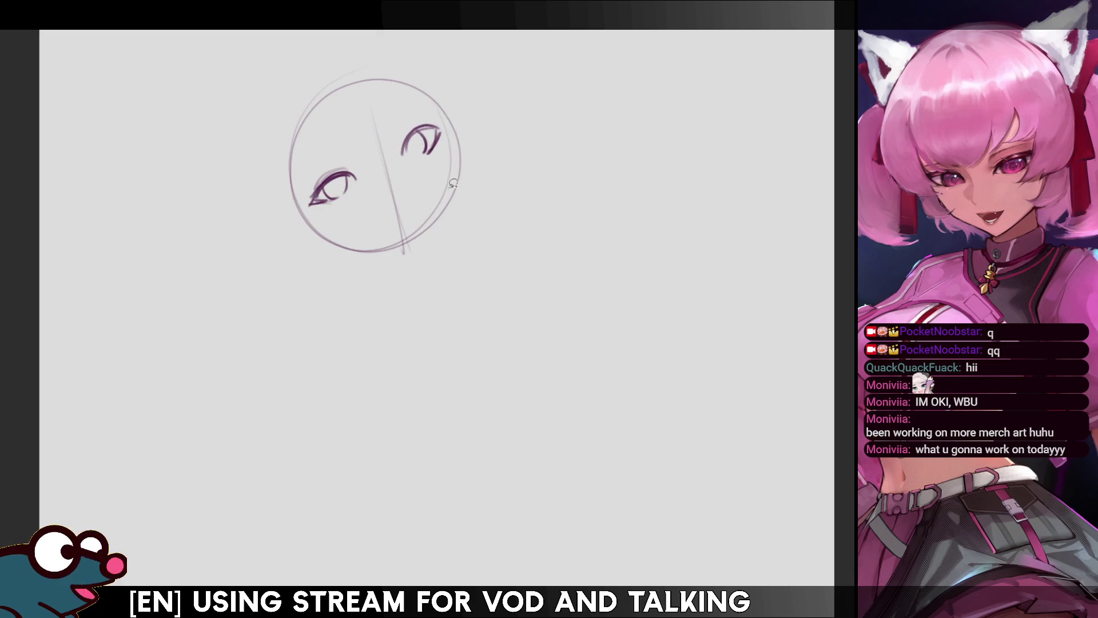
key("h")
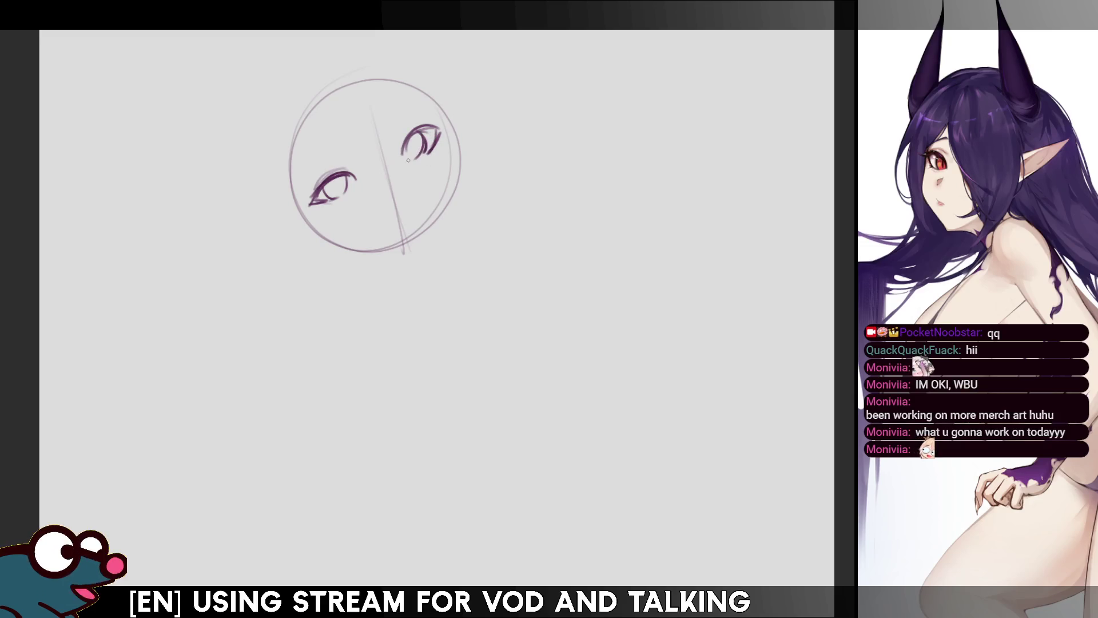
mouse_move(422, 131)
left_mouse_down()
mouse_move(419, 147)
mouse_move(446, 124)
mouse_move(430, 151)
mouse_move(431, 140)
left_mouse_up()
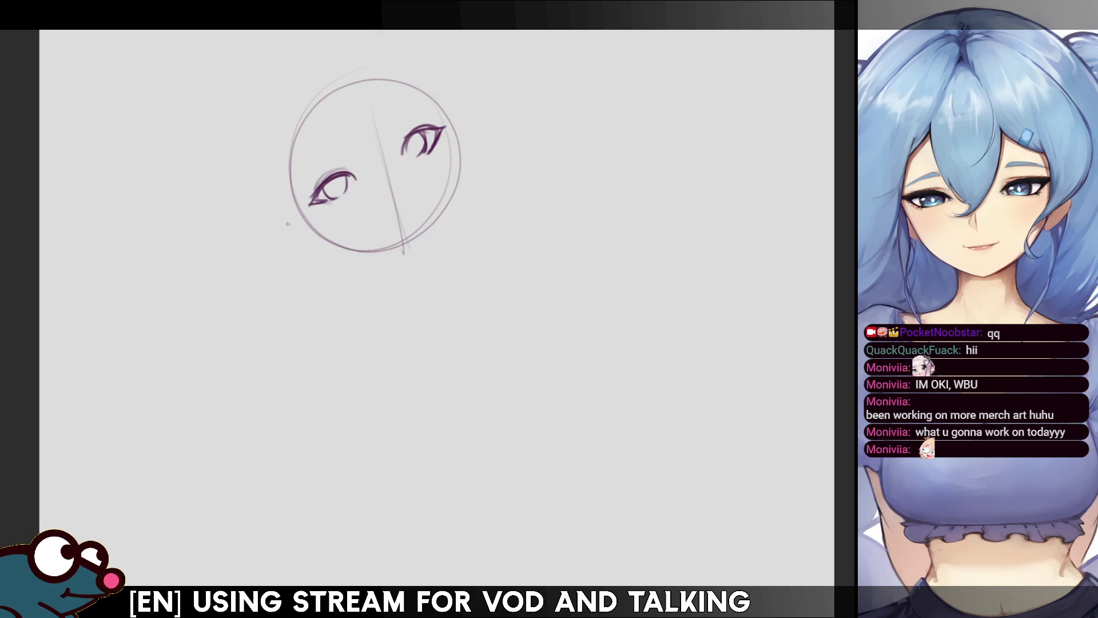
Sketch the right cheek and jaw lines, then tilt the head about 10° clockwise.
left_click_drag(294, 208, 452, 261)
left_click_drag(345, 303, 390, 295)
key("ctrl+z")
key("ctrl+z")
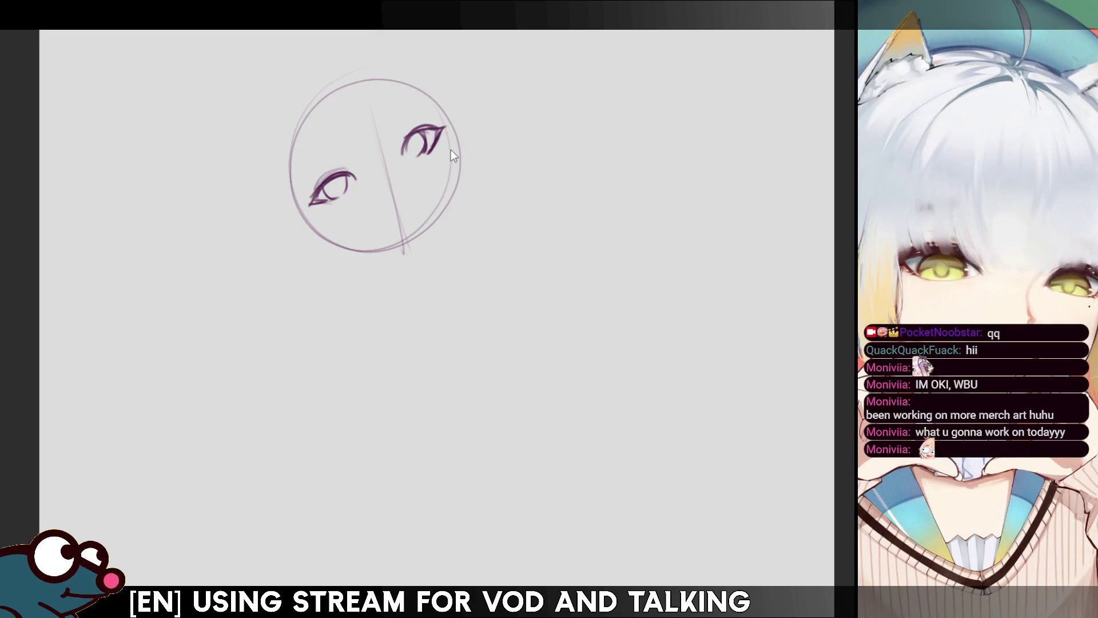
left_click_drag(451, 123, 454, 190)
key("ctrl+z")
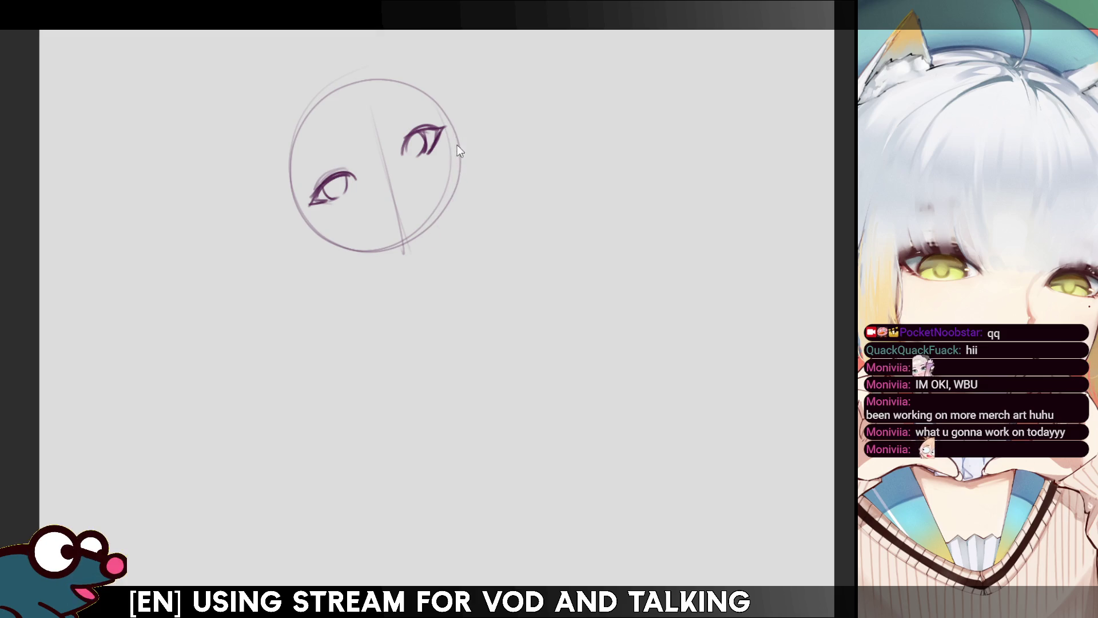
mouse_move(452, 119)
left_mouse_down()
mouse_move(457, 190)
mouse_move(433, 250)
left_mouse_up()
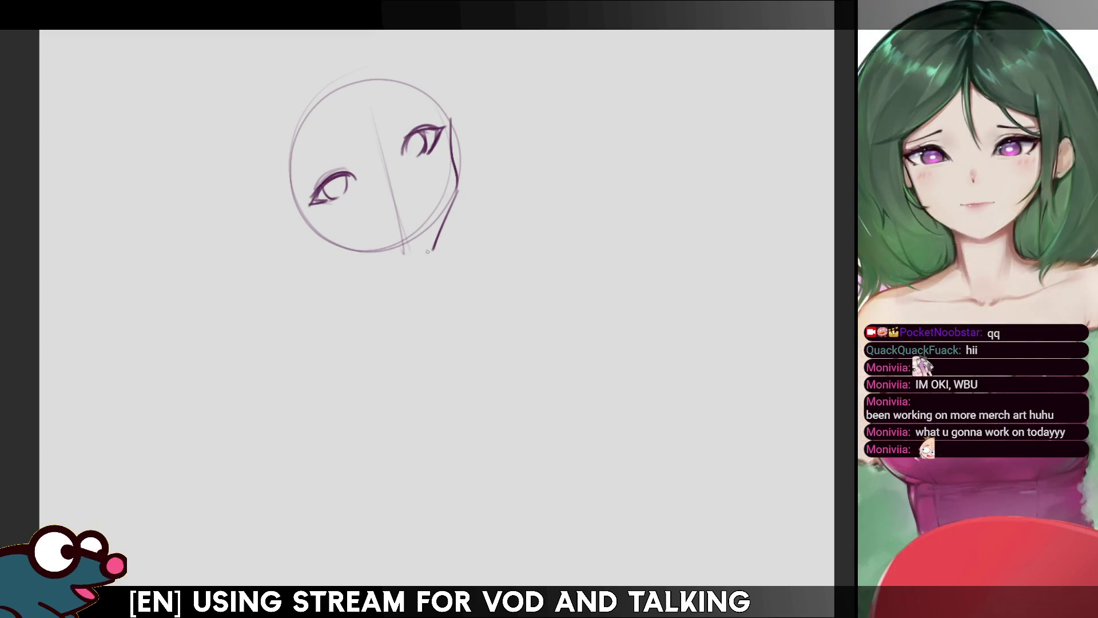
mouse_move(321, 257)
left_mouse_down()
mouse_move(430, 252)
mouse_move(329, 247)
left_mouse_up()
key("ctrl+z")
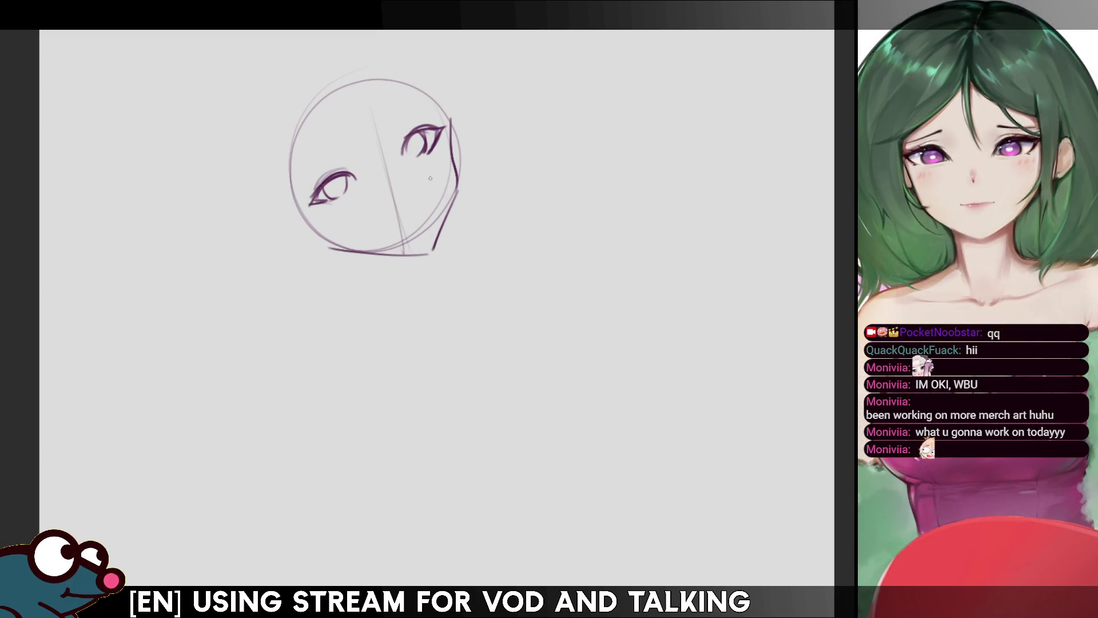
key("ctrl+t")
left_click_drag(451, 34, 583, 147)
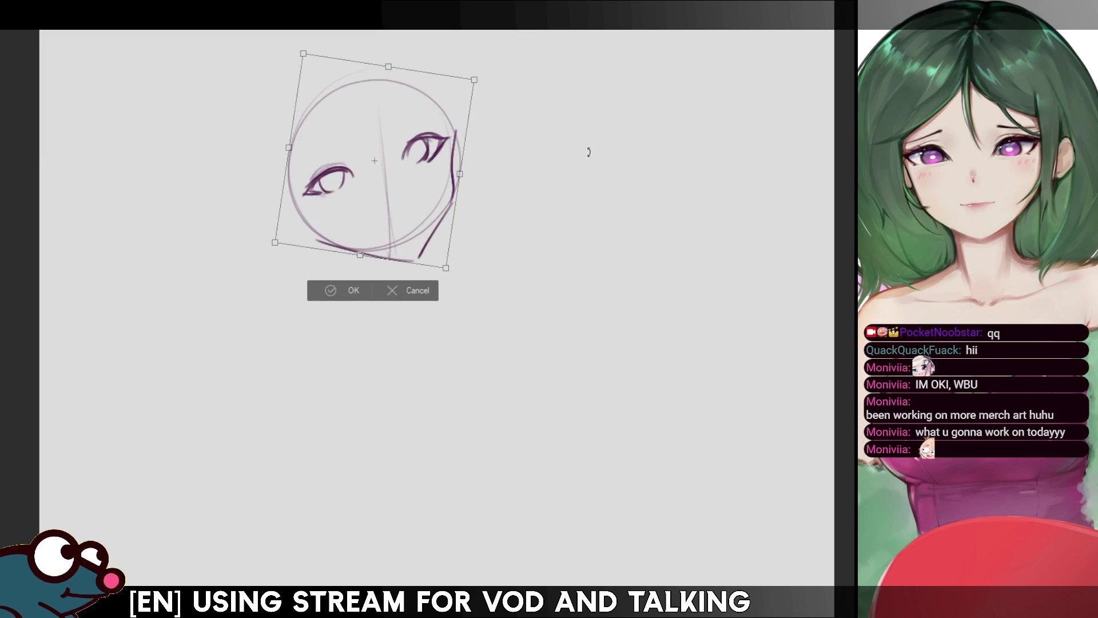
Confirm the rotation, erase the old jaw, and redraw the jaw, chin and left face edge.
left_click(334, 291)
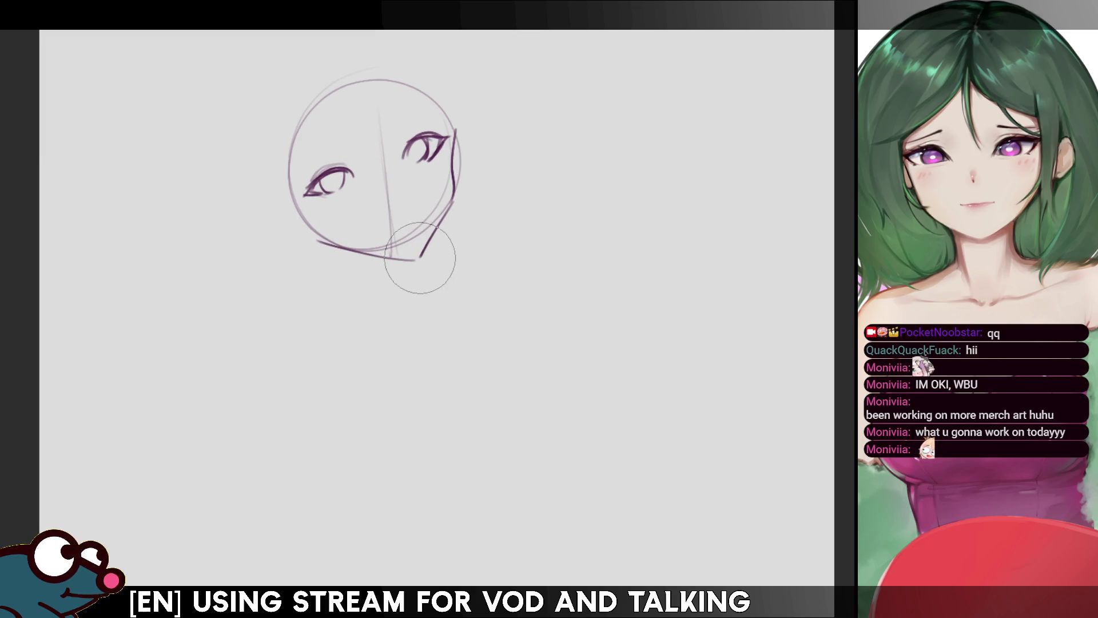
left_click_drag(410, 275, 364, 251)
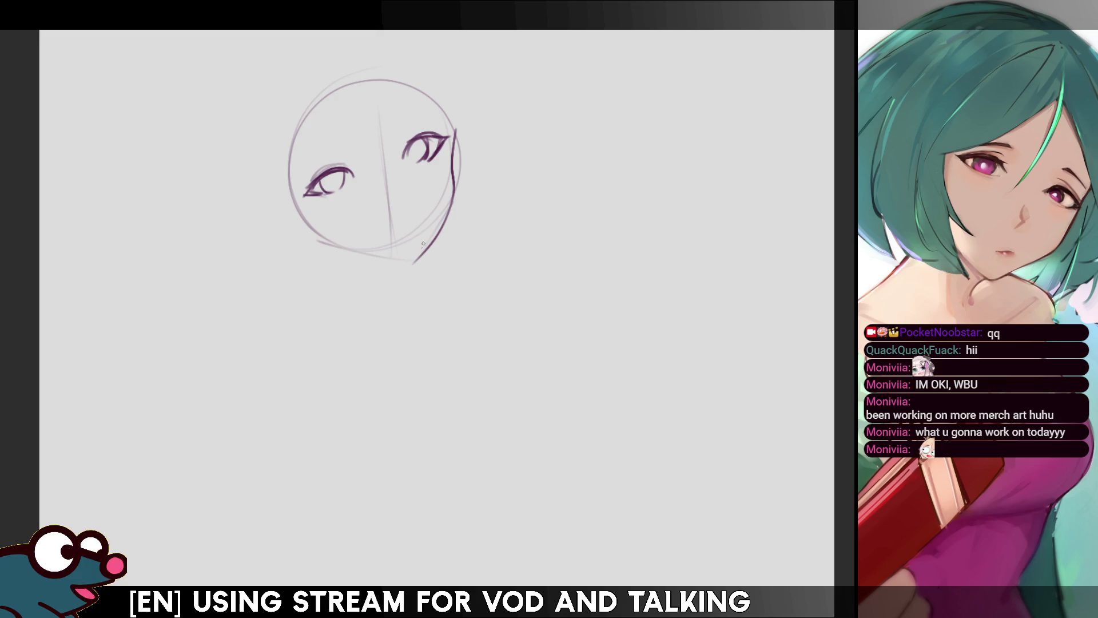
mouse_move(455, 189)
left_mouse_down()
mouse_move(408, 261)
mouse_move(311, 235)
left_mouse_up()
key("ctrl+z")
left_click_drag(408, 265, 312, 235)
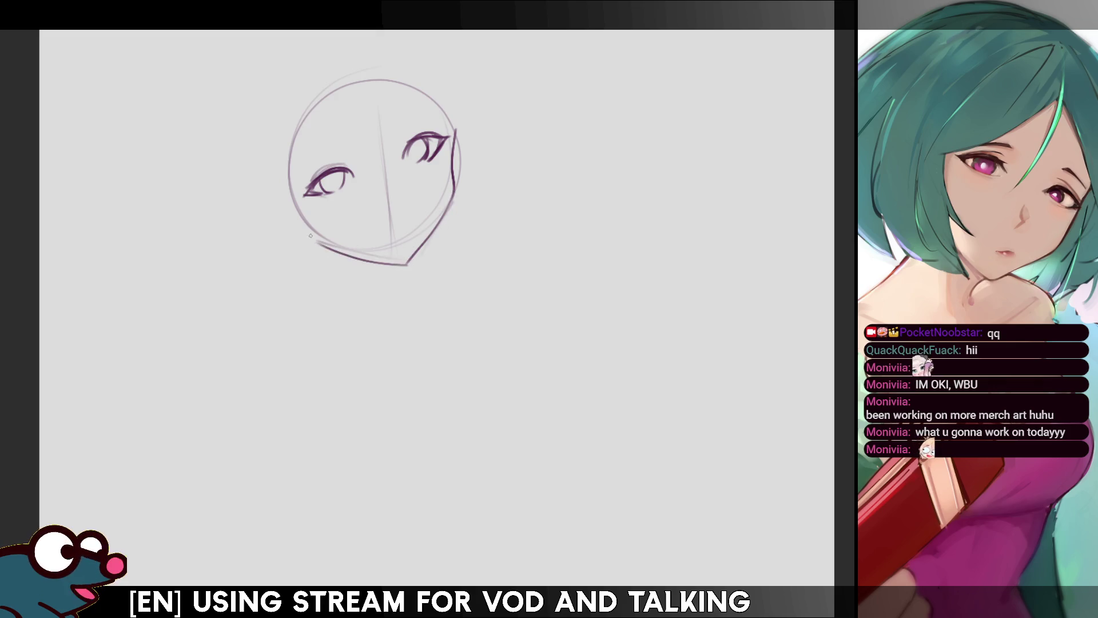
key("ctrl+z")
left_click_drag(407, 264, 303, 226)
key("ctrl+z")
key("ctrl+z")
left_click_drag(408, 265, 304, 226)
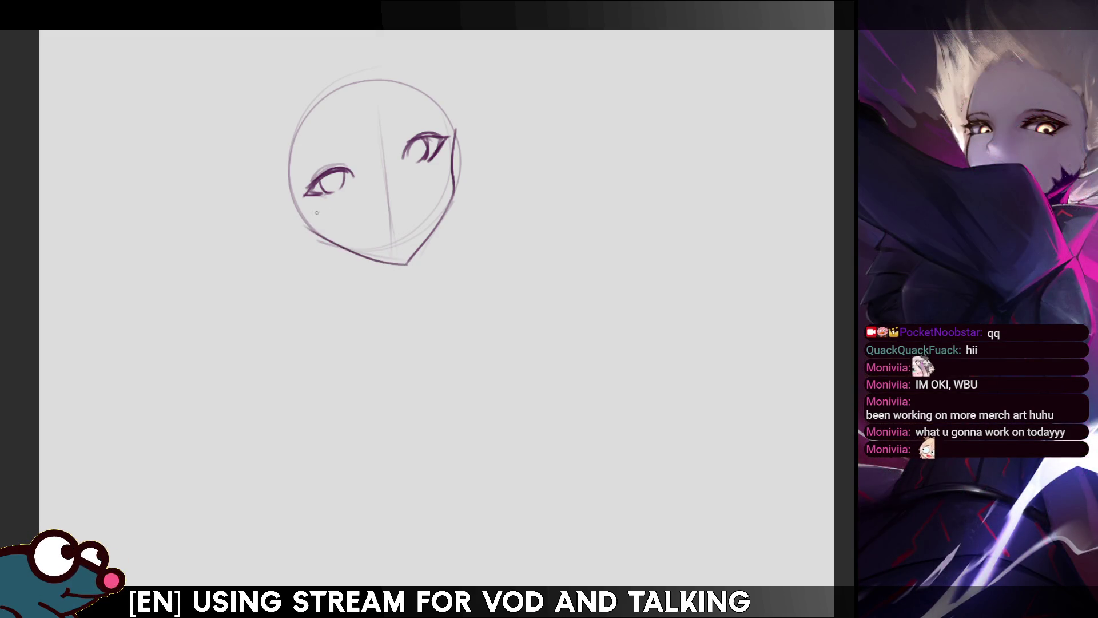
Draw both eyebrows and a small nose, then check the face mirrored.
key("ctrl+z")
mouse_move(287, 139)
left_mouse_down()
mouse_move(321, 240)
mouse_move(312, 231)
left_mouse_up()
mouse_move(423, 118)
left_mouse_down()
mouse_move(438, 124)
mouse_move(431, 119)
left_mouse_up()
key("ctrl+z")
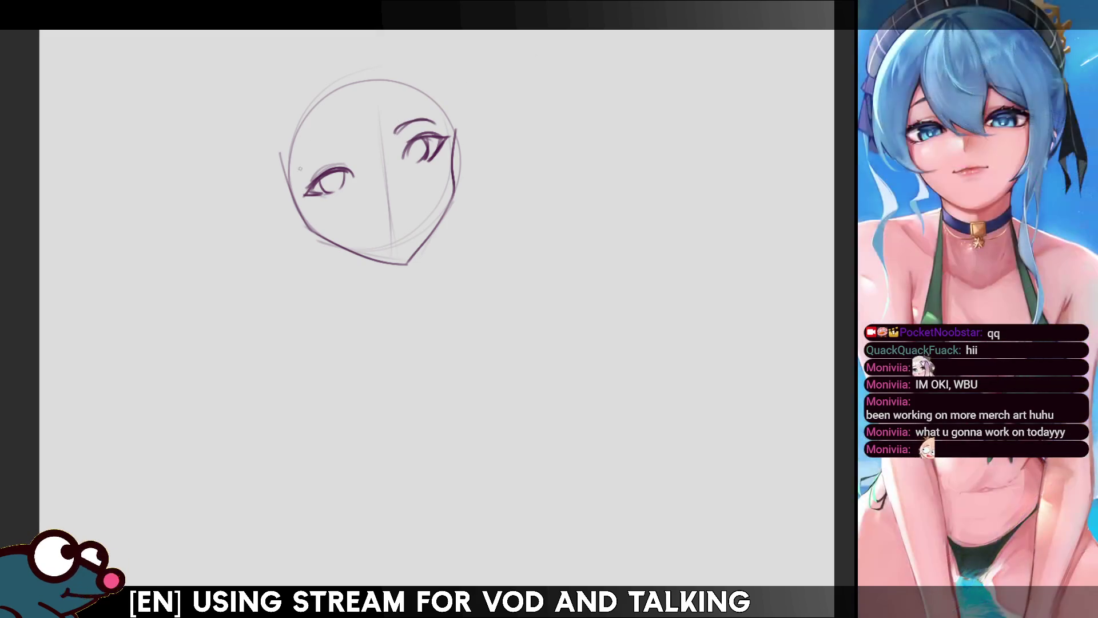
left_click_drag(306, 163, 343, 143)
key("ctrl+z")
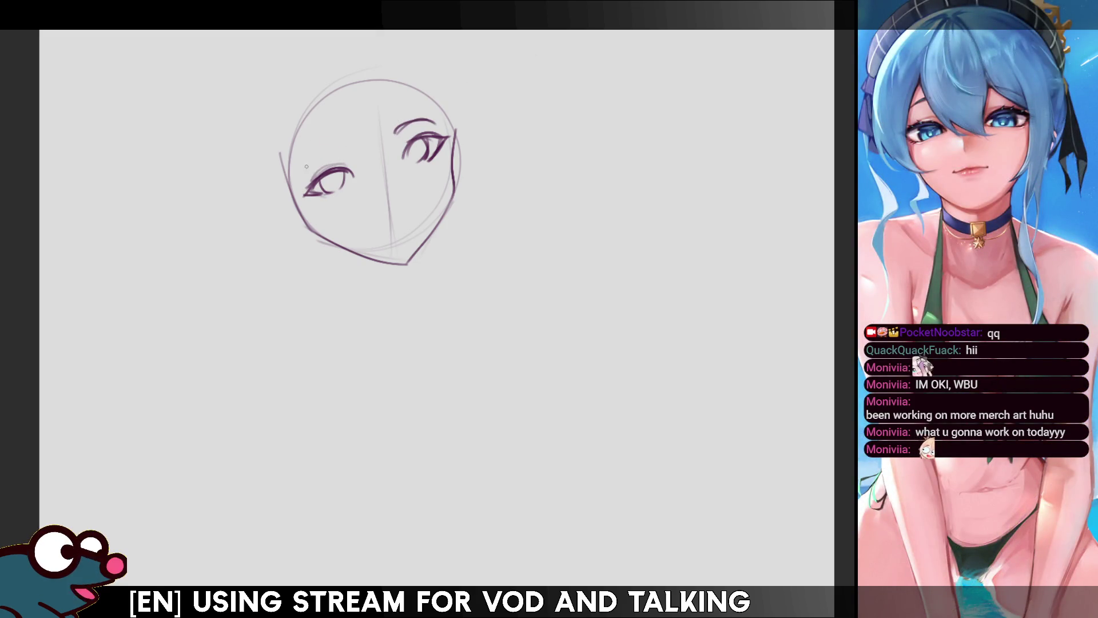
left_click_drag(303, 170, 341, 147)
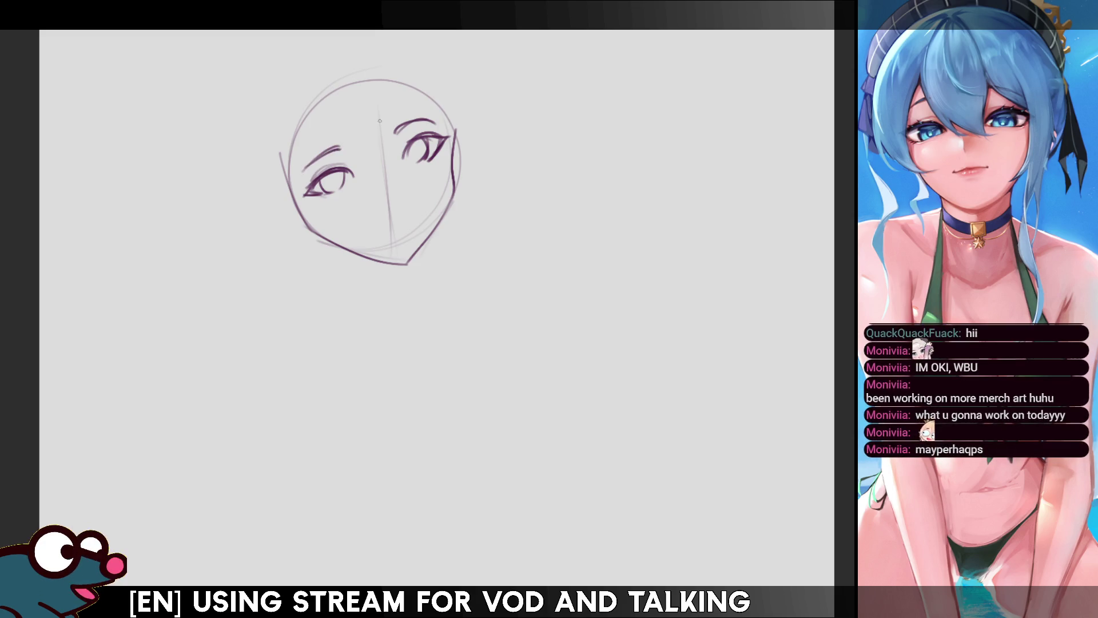
left_click_drag(402, 182, 407, 195)
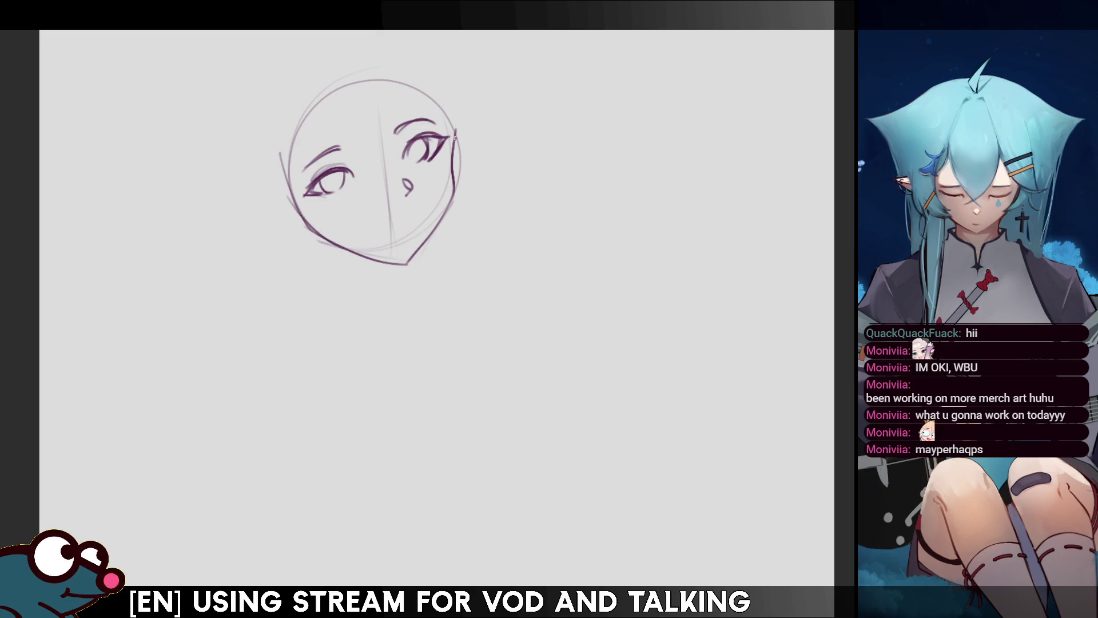
key("m")
key("m")
Draw a curved centre guide down the face, redrawing it until it fits.
left_click_drag(375, 48, 369, 182)
key("ctrl+z")
mouse_move(382, 86)
left_mouse_down()
mouse_move(378, 189)
mouse_move(377, 163)
left_mouse_up()
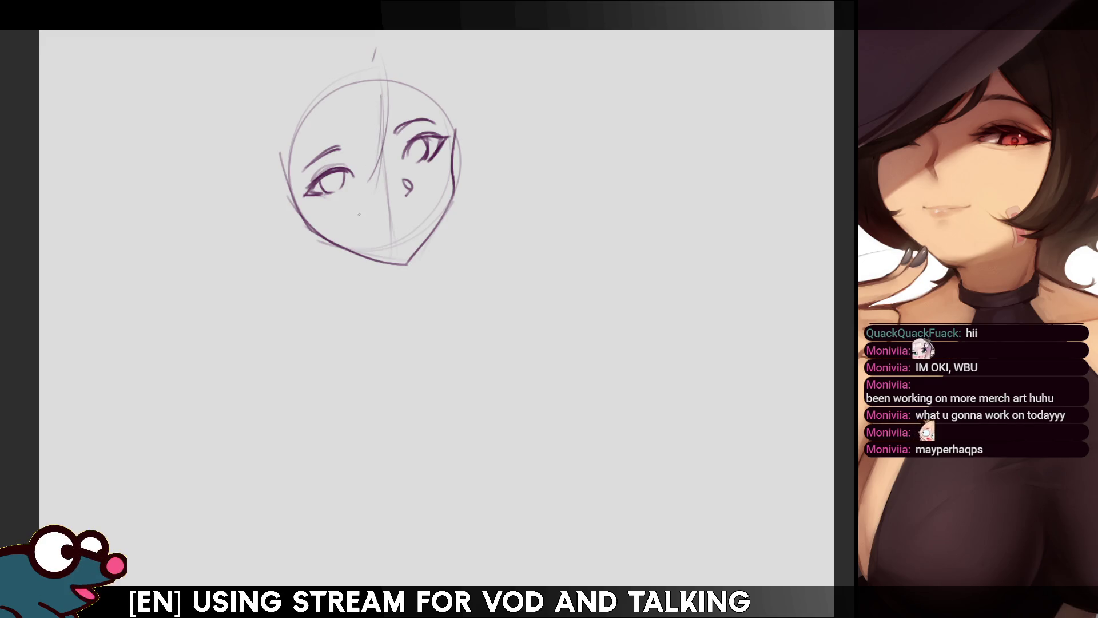
key("ctrl+z")
left_click_drag(382, 98, 376, 189)
key("ctrl+z")
left_click_drag(378, 103, 375, 202)
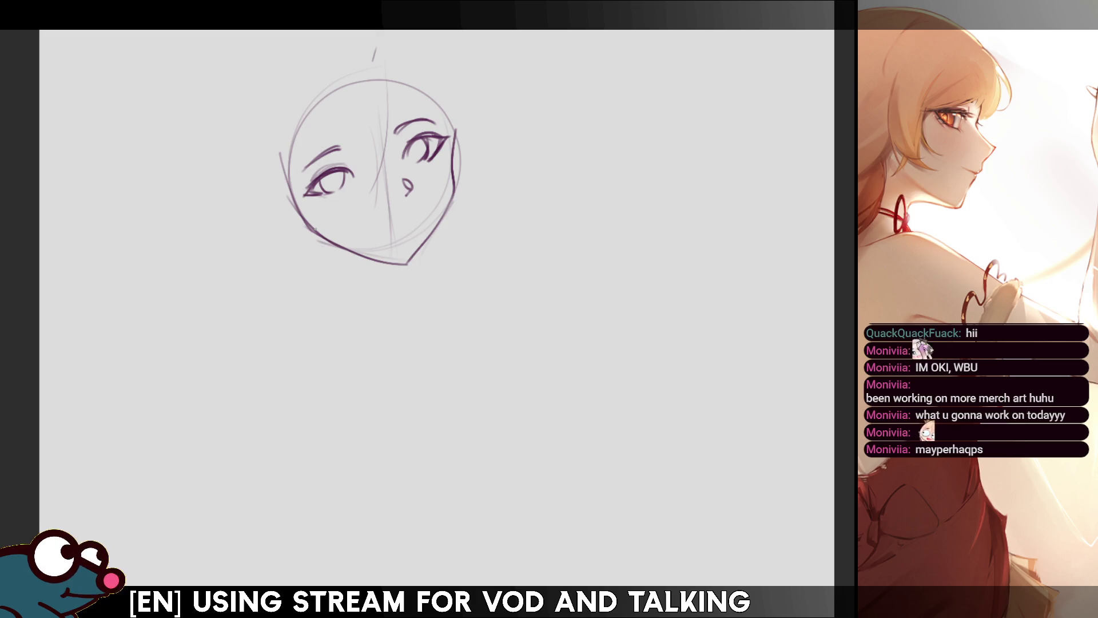
Draw the neck lines under the chin and a curved left shoulder line.
mouse_move(329, 247)
left_mouse_down()
mouse_move(384, 308)
mouse_move(401, 299)
mouse_move(359, 318)
mouse_move(431, 309)
mouse_move(452, 360)
left_mouse_up()
key("ctrl+z")
key("ctrl+z")
key("ctrl+z")
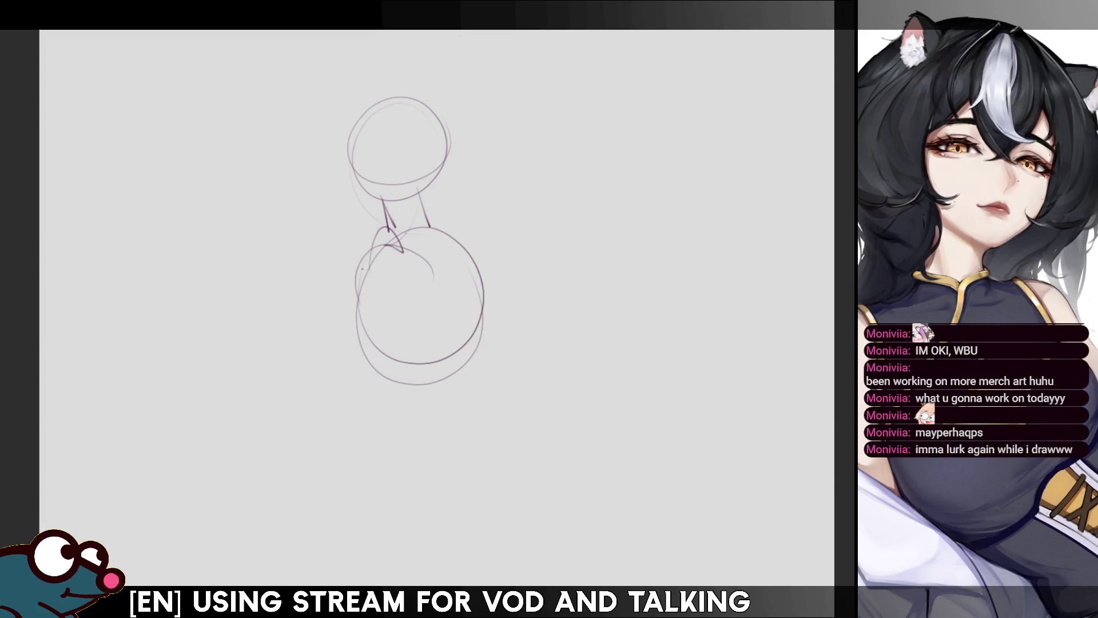
mouse_move(393, 230)
left_mouse_down()
mouse_move(354, 276)
mouse_move(438, 269)
mouse_move(424, 359)
left_mouse_up()
key("ctrl+z")
Draw the left torso contour, neck line, centre line and left shoulder curve.
mouse_move(361, 288)
left_mouse_down()
mouse_move(390, 384)
mouse_move(431, 385)
left_mouse_up()
key("ctrl+z")
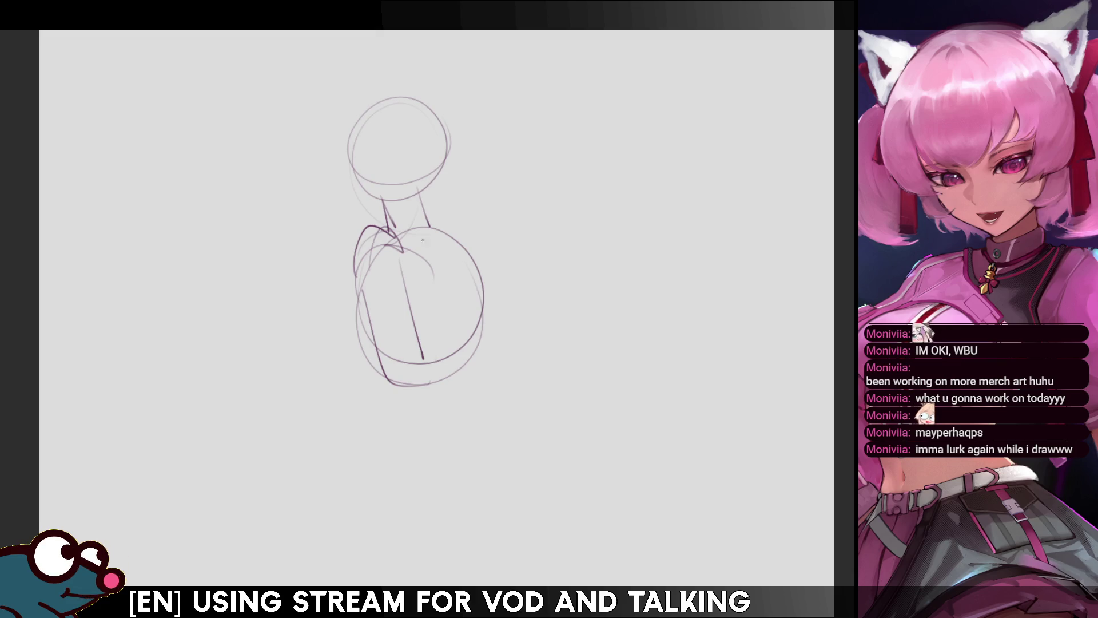
left_click_drag(416, 196, 420, 221)
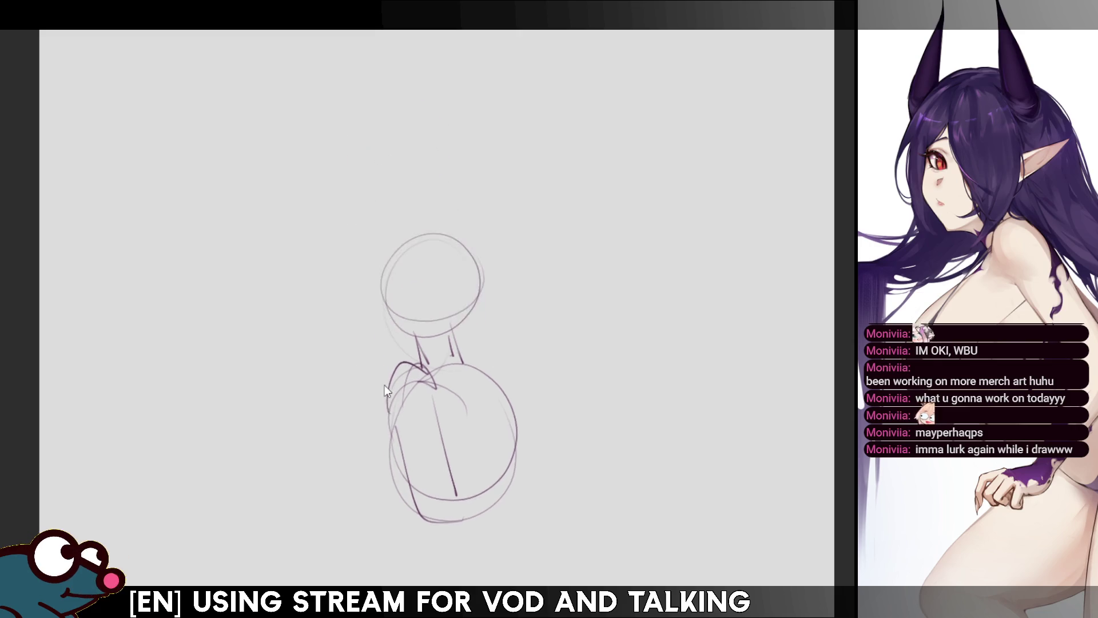
left_click_drag(355, 276, 392, 404)
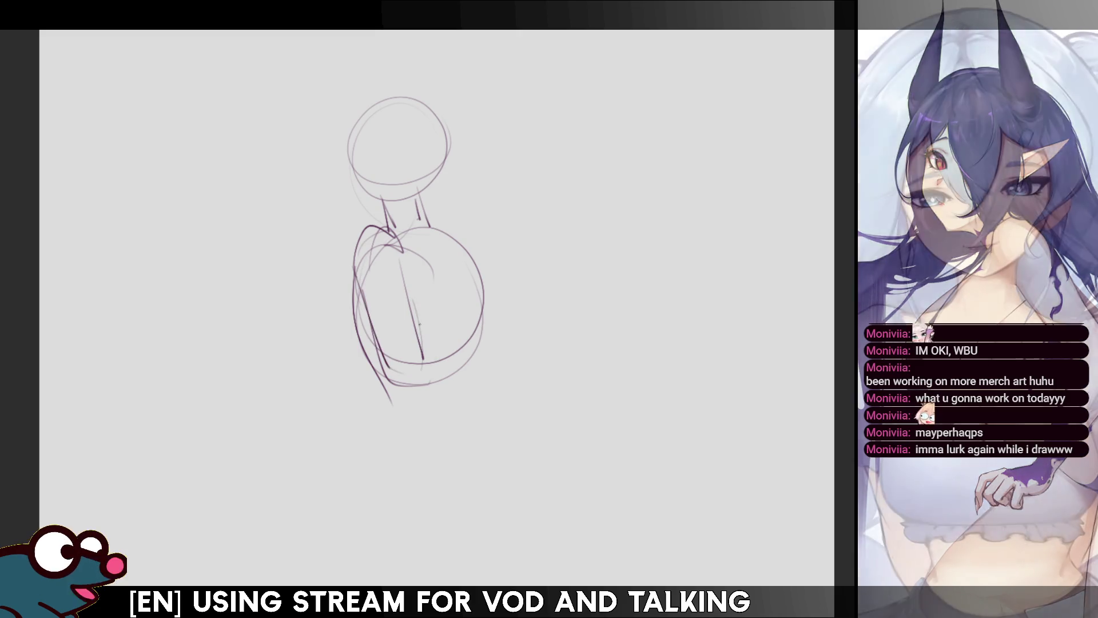
left_click_drag(402, 264, 423, 354)
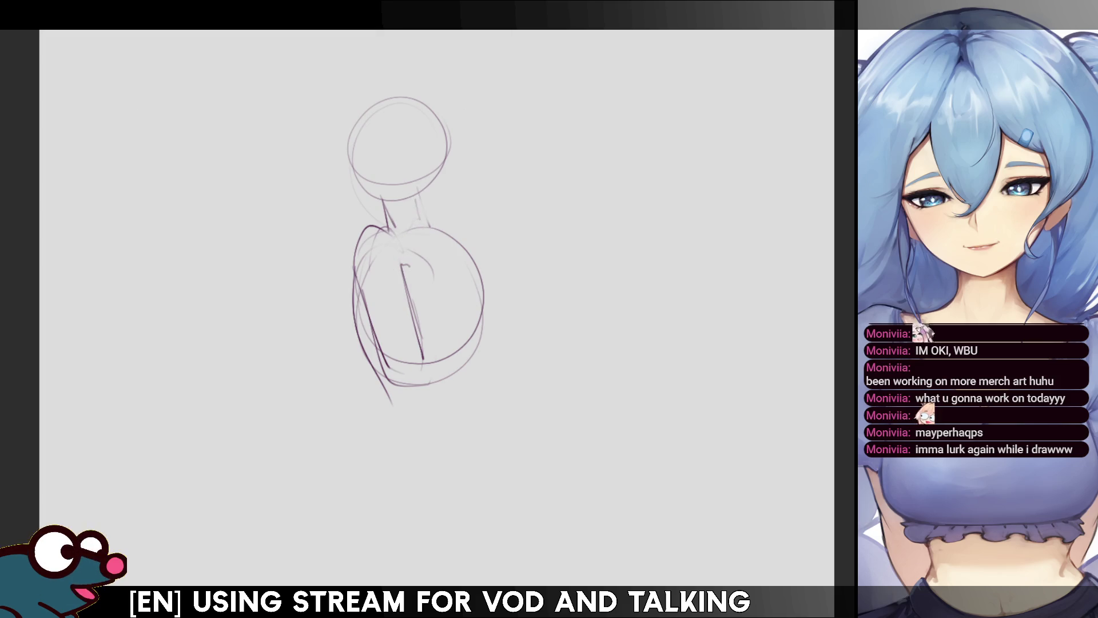
left_click_drag(421, 196, 424, 222)
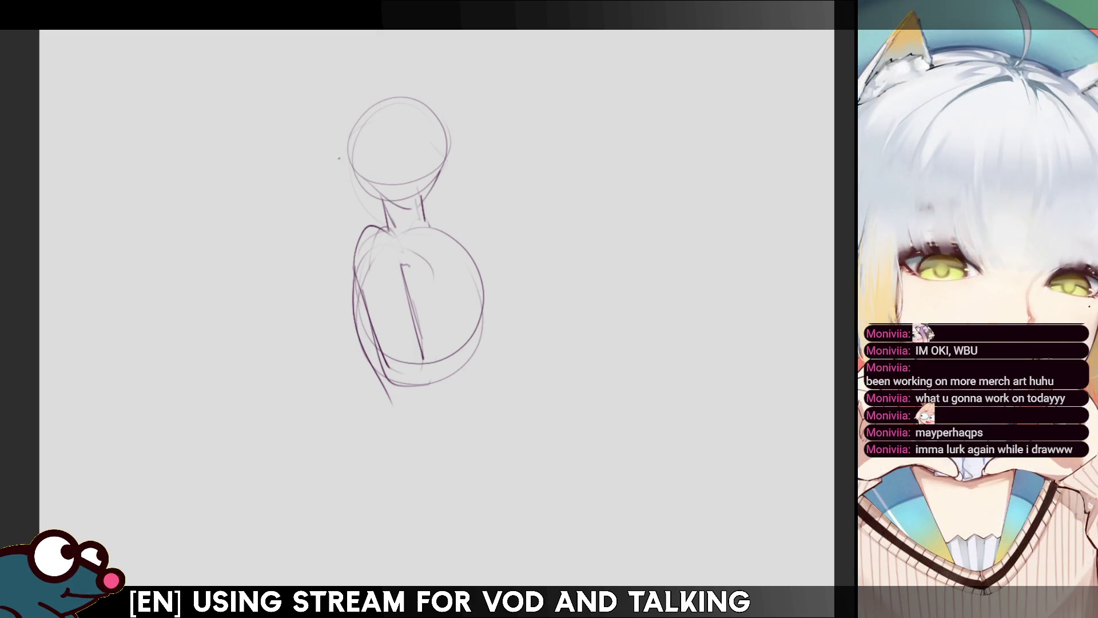
key("ctrl+z")
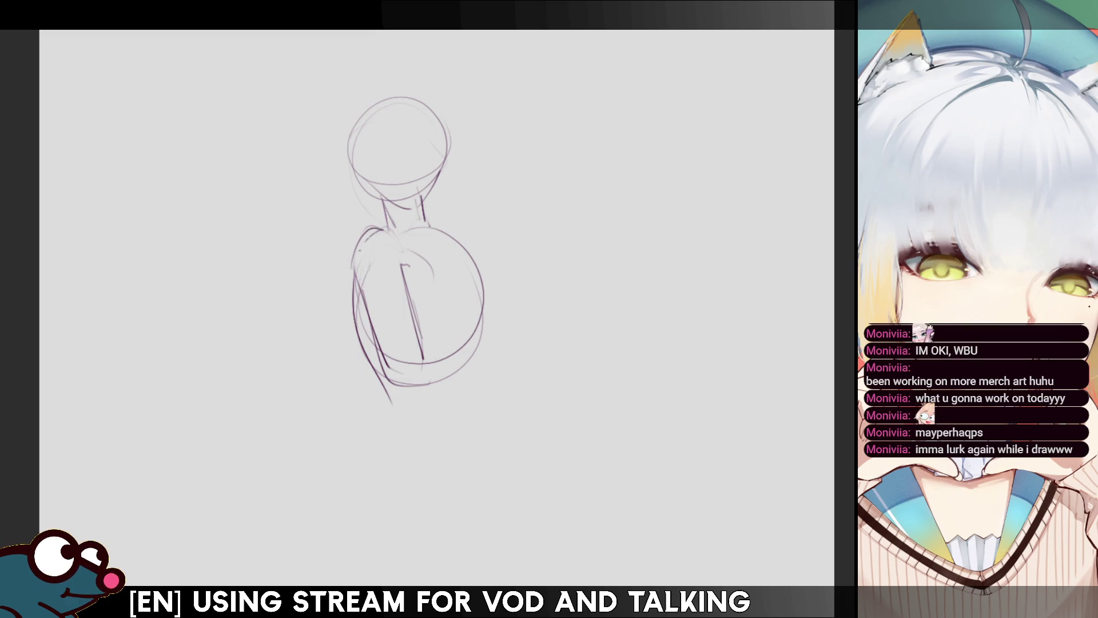
left_click_drag(351, 275, 380, 230)
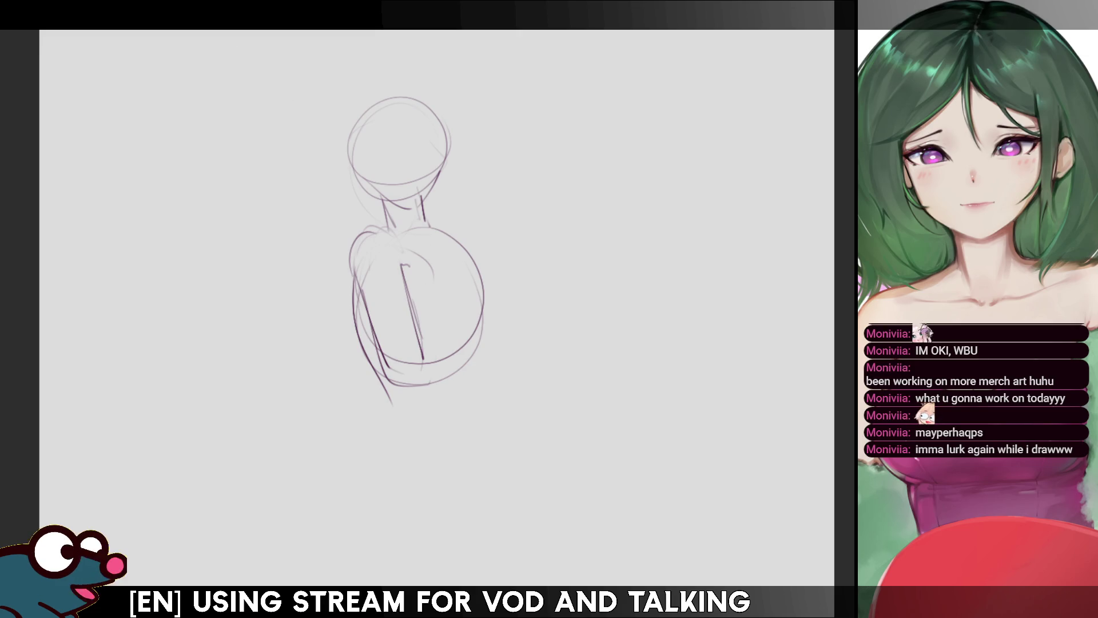
Scale up the whole sketch with Ctrl+T and move it down-left on the canvas.
key("ctrl+t")
left_click_drag(480, 95, 503, 52)
left_click_drag(493, 184, 413, 247)
left_click(321, 493)
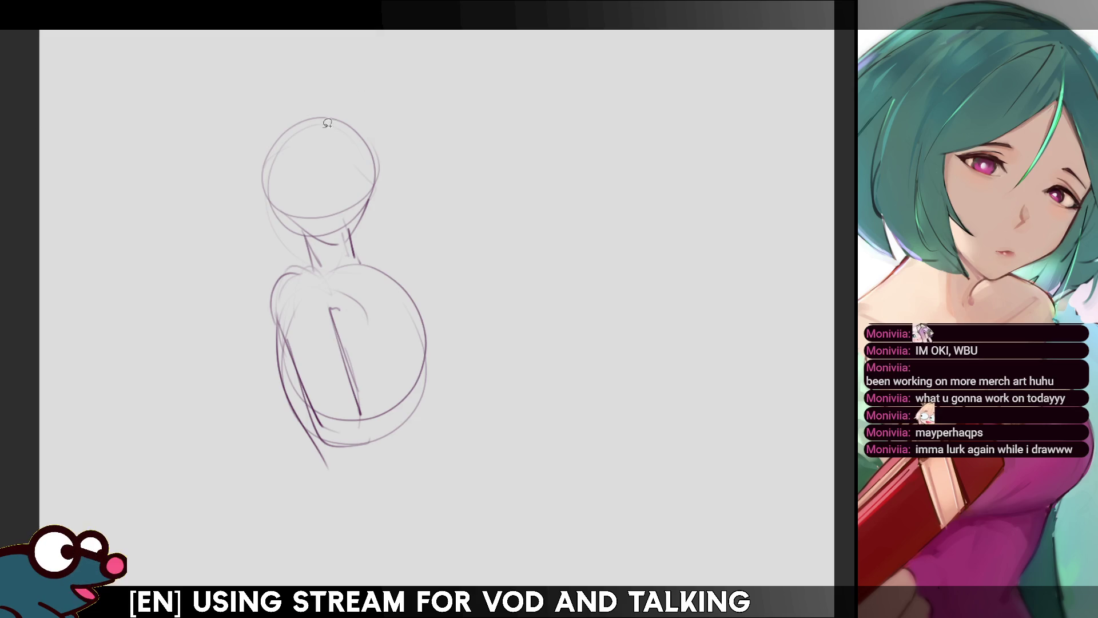
mouse_move(372, 106)
left_mouse_down()
mouse_move(343, 242)
mouse_move(408, 98)
left_mouse_up()
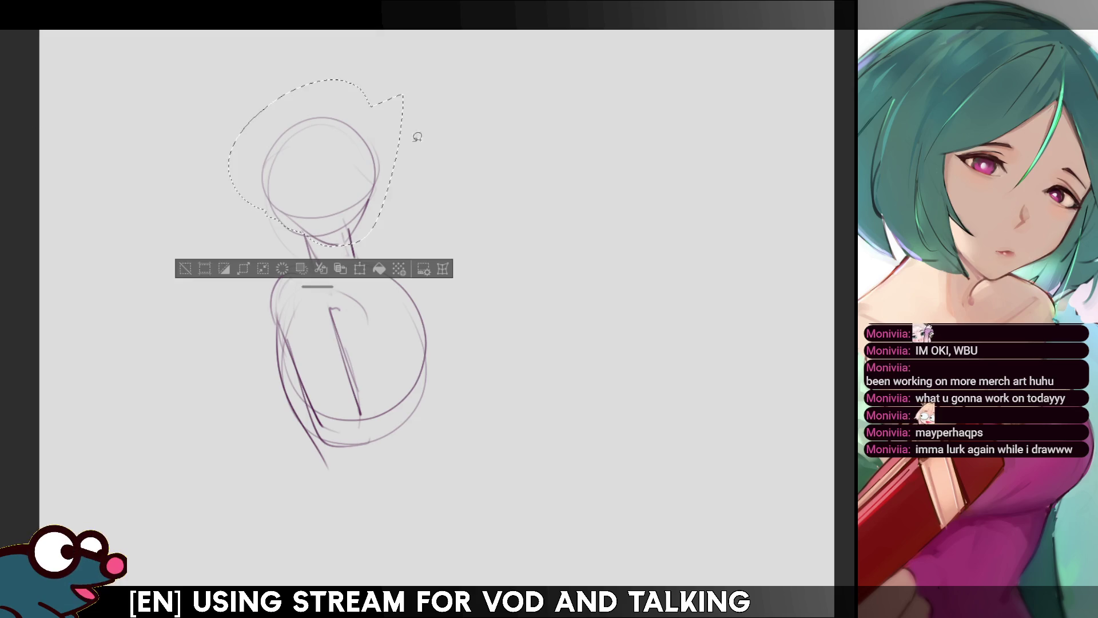
Select the head and transform it again, clearing the selection after each attempt.
key("ctrl+t")
left_click(298, 269)
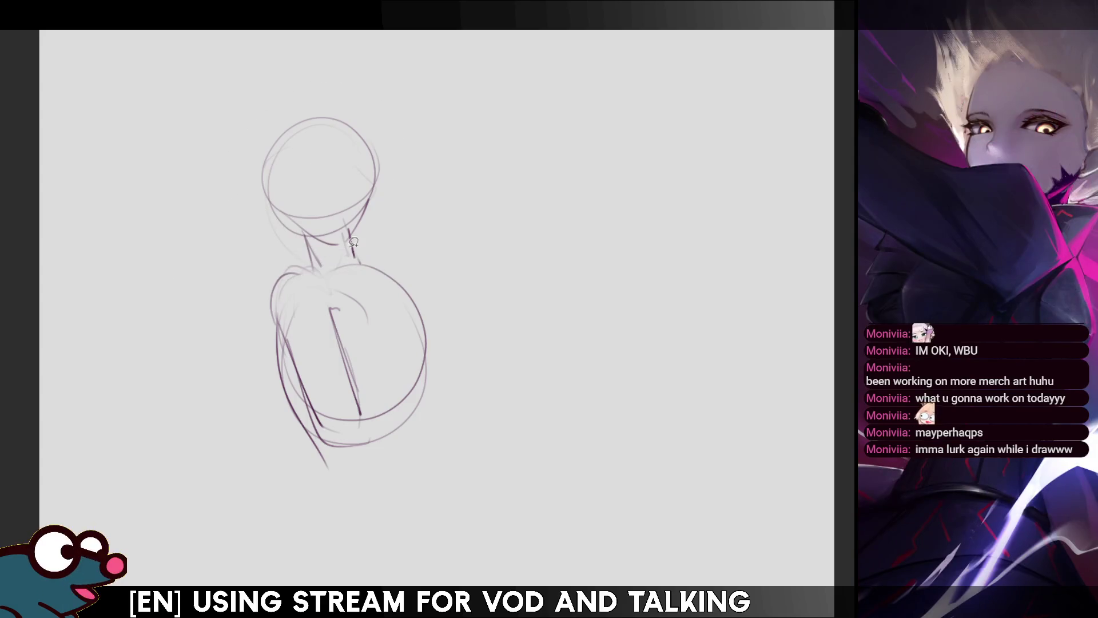
left_click_drag(395, 118, 403, 88)
left_click(350, 300)
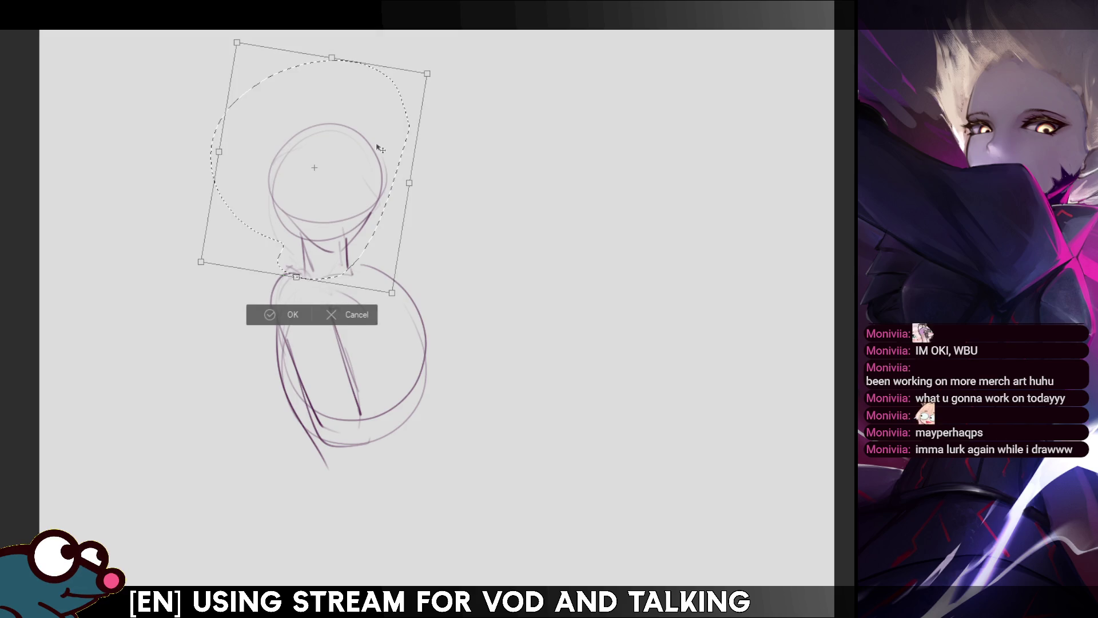
key("Return")
key("ctrl+d")
key("h")
key("h")
mouse_move(369, 91)
left_mouse_down()
mouse_move(370, 231)
mouse_move(374, 91)
left_mouse_up()
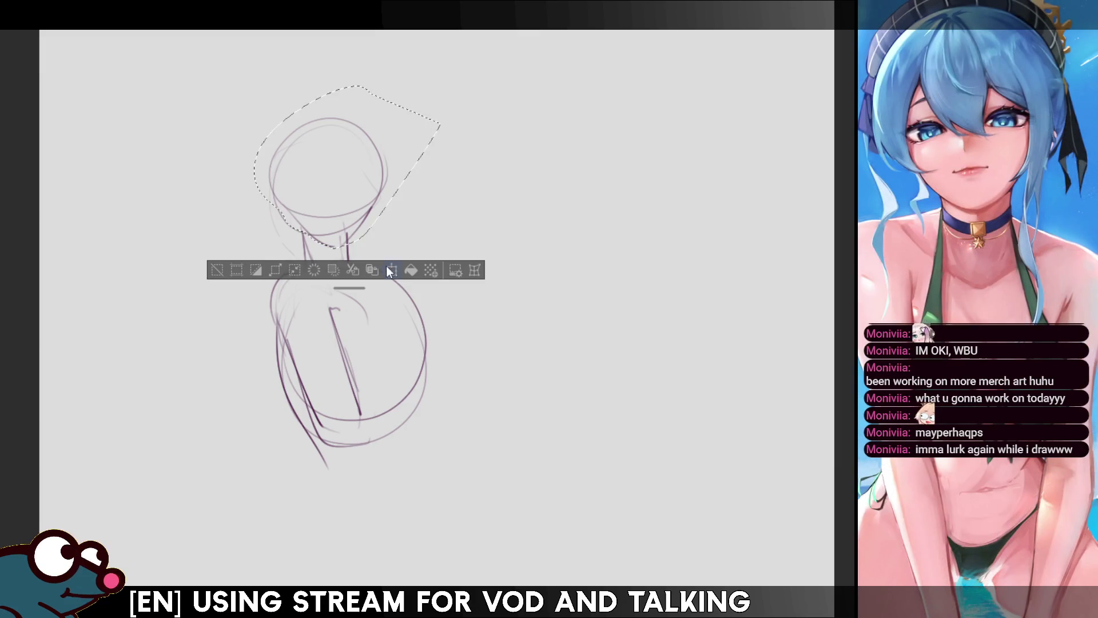
left_click(389, 271)
left_click(332, 273)
key("ctrl+d")
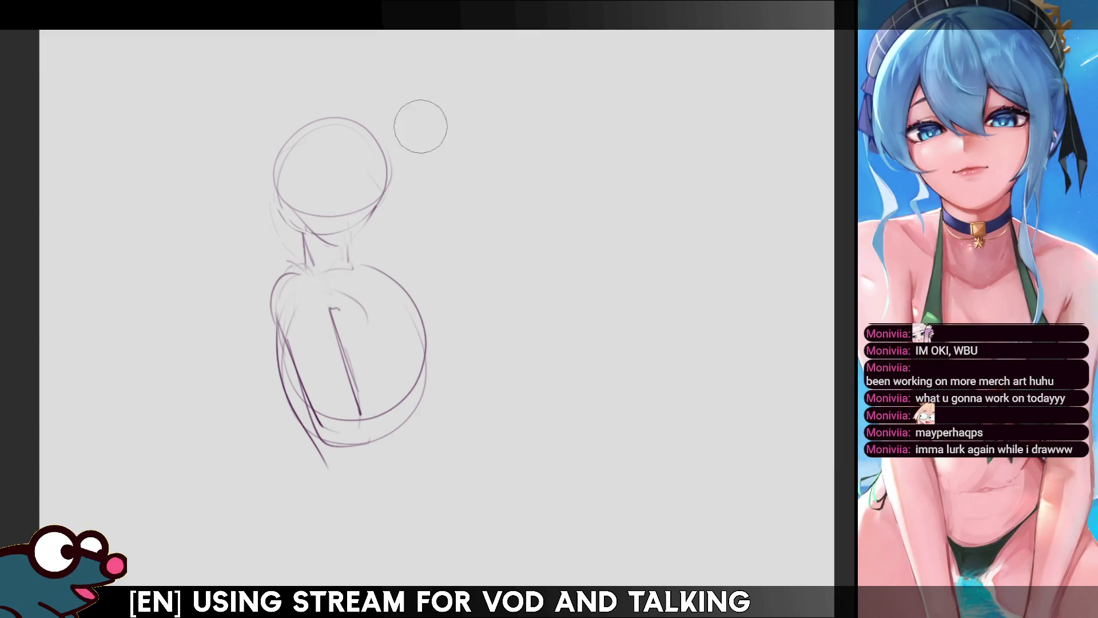
Flip the view horizontally and draw a jaw line tapering down to the neck.
key("h")
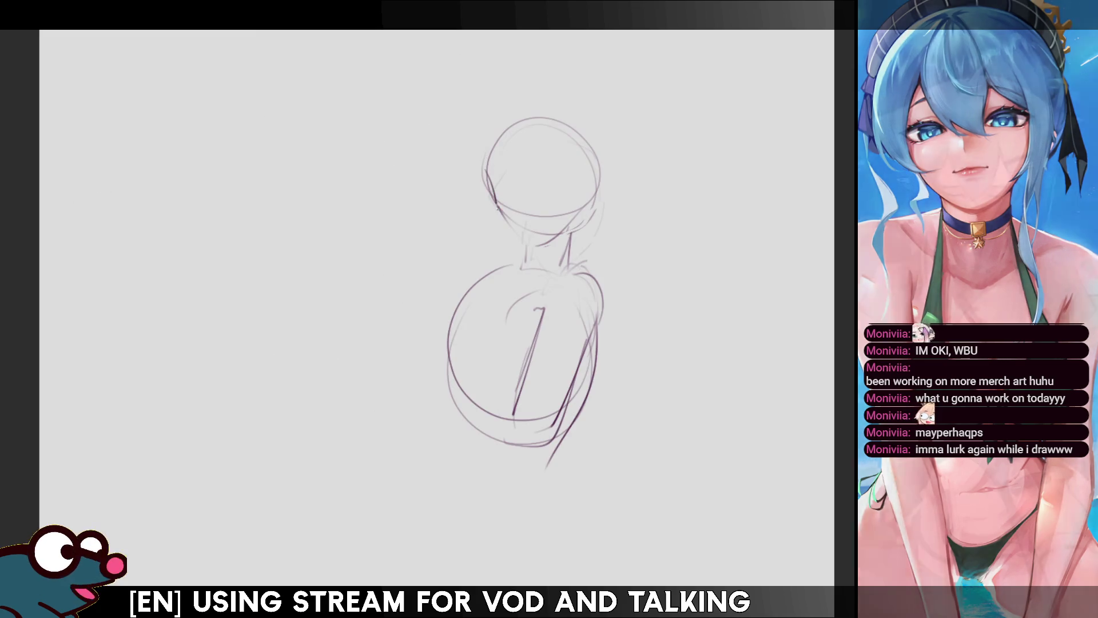
left_click_drag(487, 178, 533, 252)
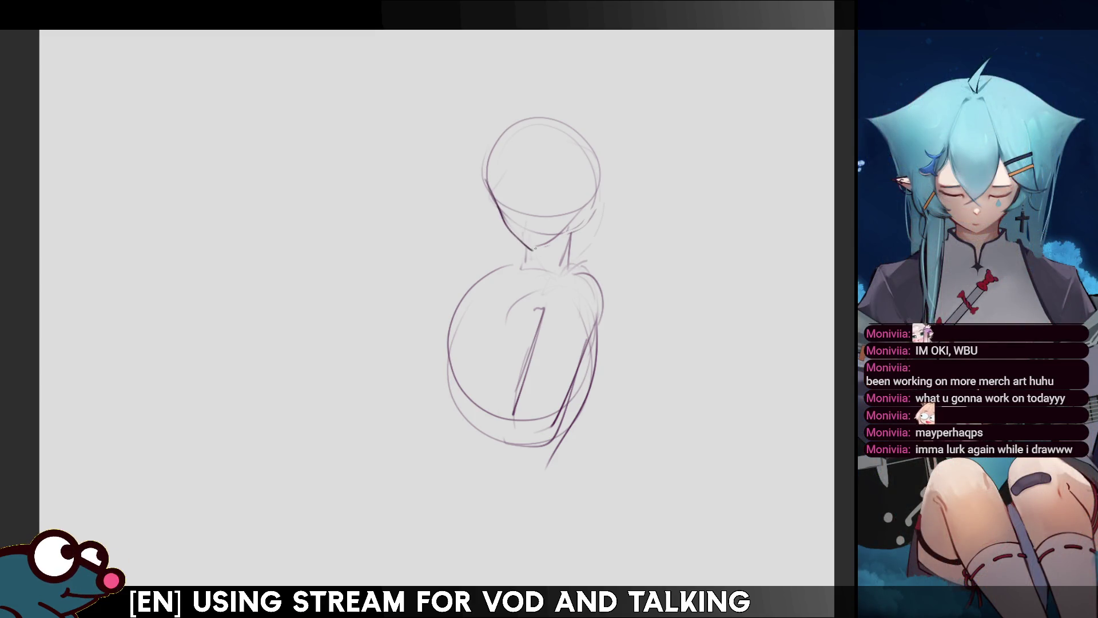
key("m")
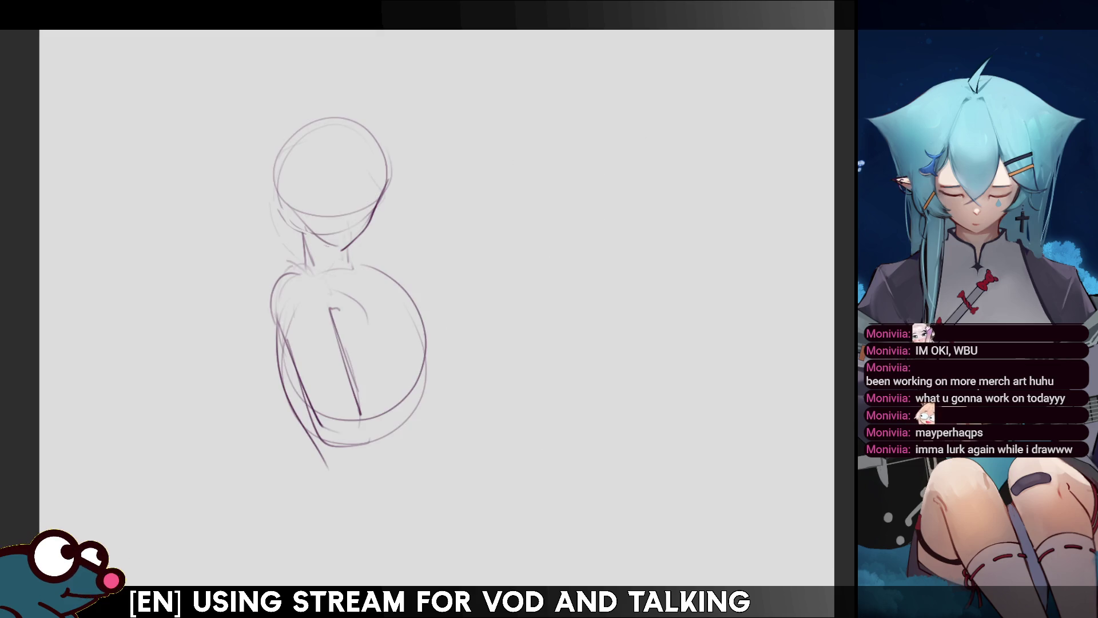
key("m")
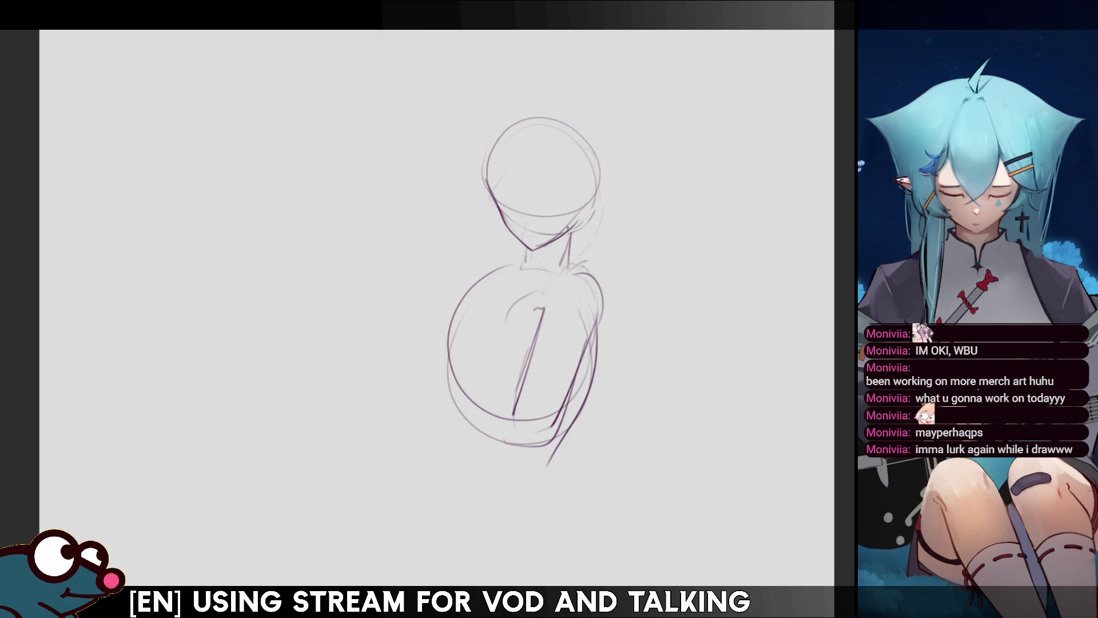
key("m")
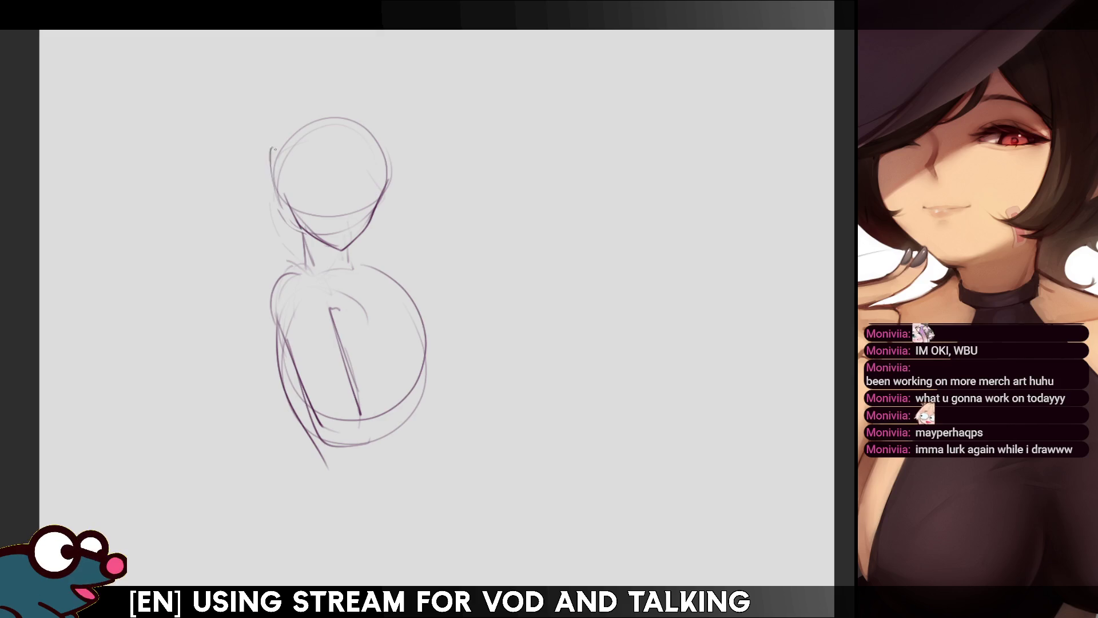
Add a stroke on the head's left side, erase the torso's vertical line, and redraw it diagonally.
mouse_move(272, 191)
left_mouse_down()
mouse_move(271, 140)
mouse_move(291, 206)
left_mouse_up()
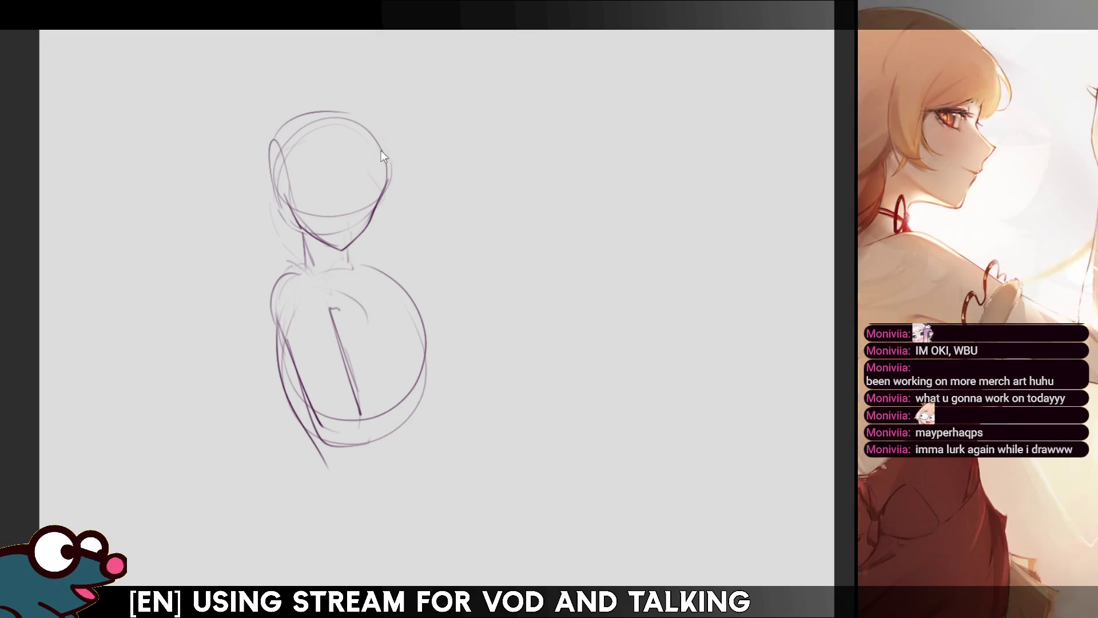
mouse_move(365, 124)
left_mouse_down()
mouse_move(378, 193)
mouse_move(365, 123)
left_mouse_up()
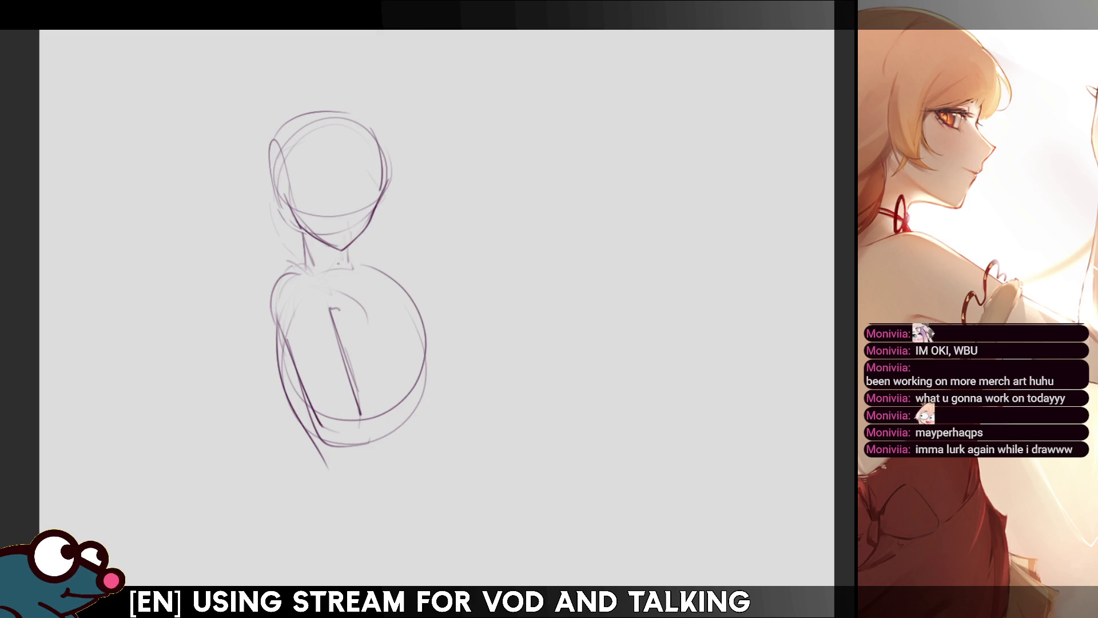
key("e")
left_click_drag(356, 366, 338, 309)
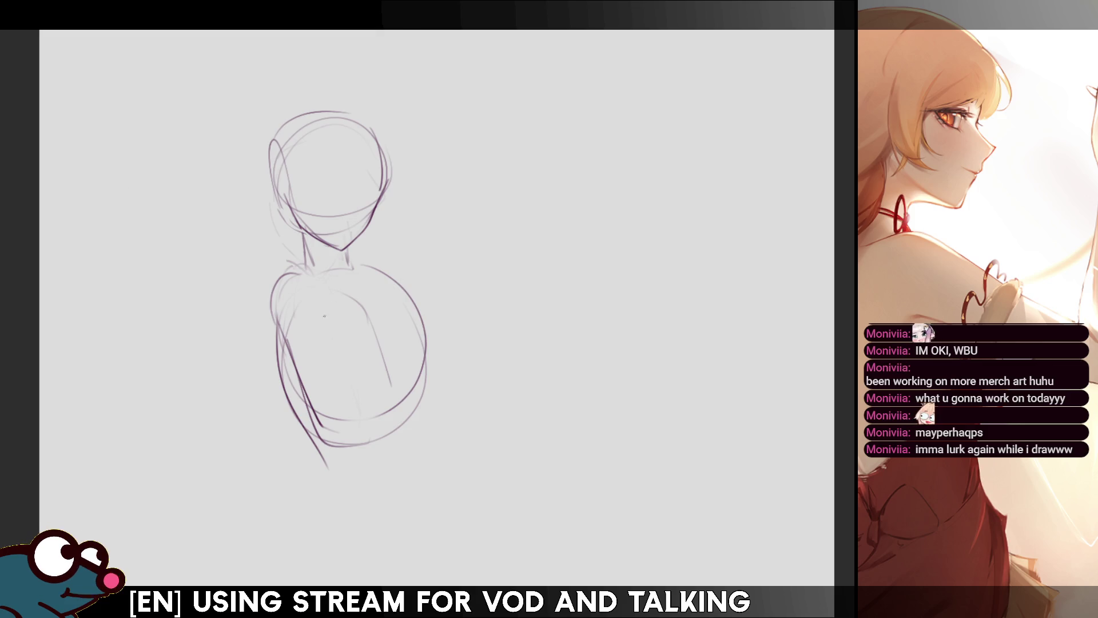
left_click_drag(321, 318, 365, 425)
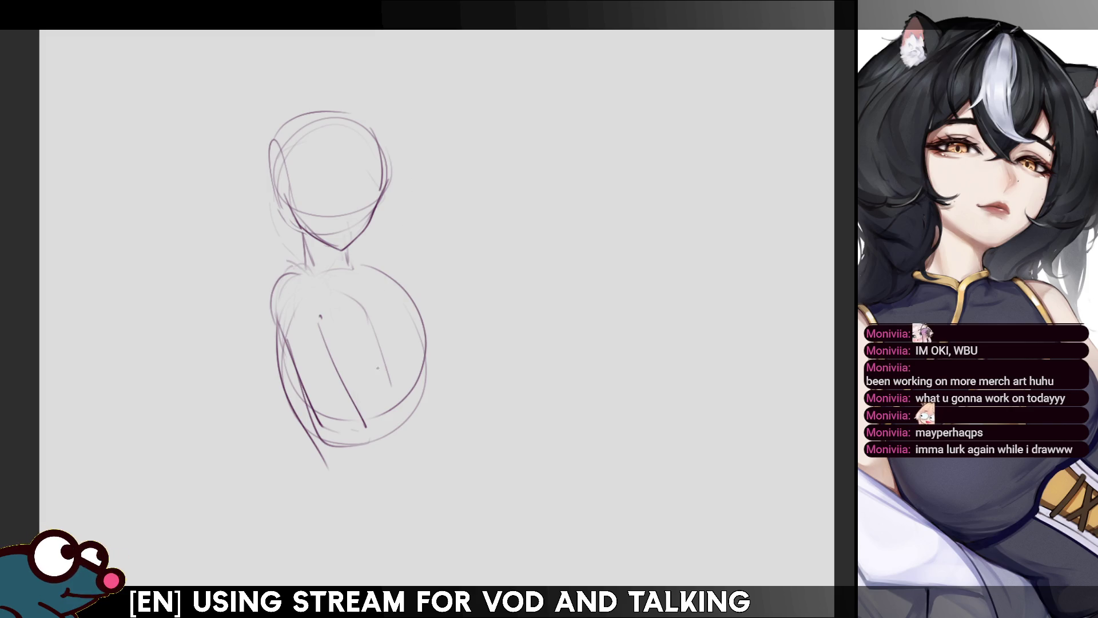
Fade the old body circle with a large soft eraser and draw a horizontal eye line across the face.
key("e")
mouse_move(304, 356)
left_mouse_down()
mouse_move(386, 369)
mouse_move(262, 400)
left_mouse_up()
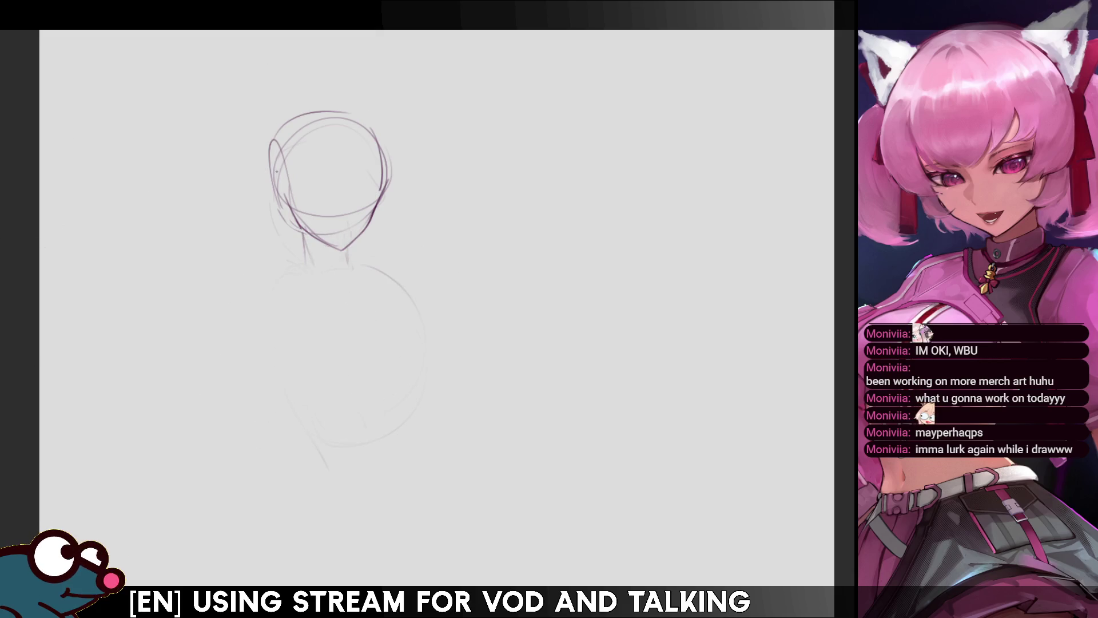
mouse_move(275, 148)
left_mouse_down()
mouse_move(286, 201)
mouse_move(380, 176)
left_mouse_up()
key("ctrl+z")
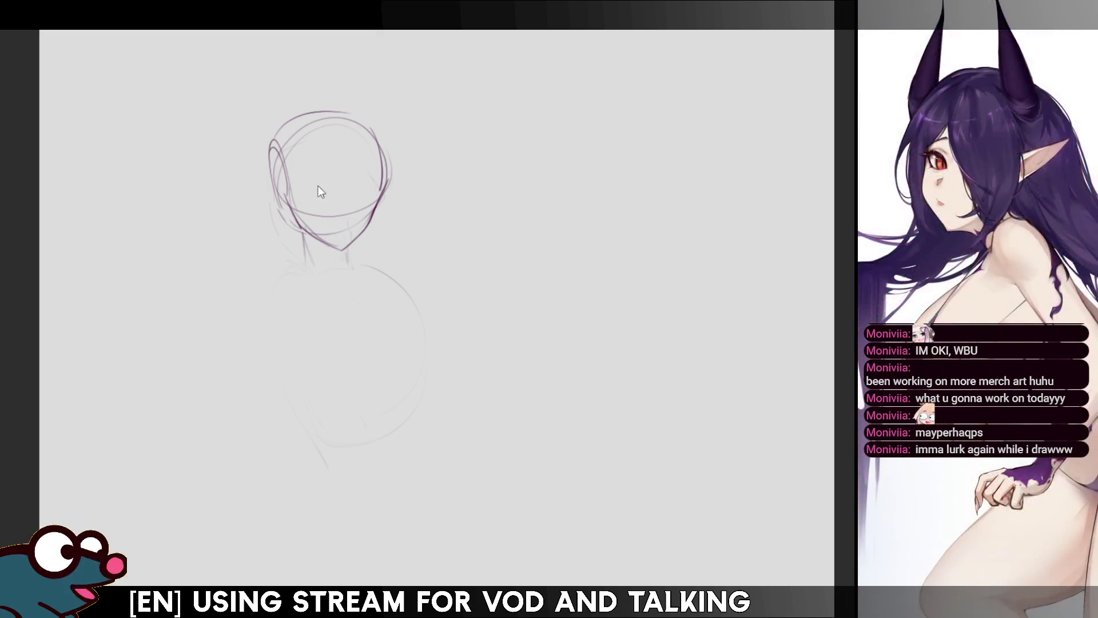
left_click_drag(309, 182, 367, 184)
With a smaller brush, draw the neck line and a smaller chest oval, then darken the neck.
left_click_drag(339, 220, 312, 220)
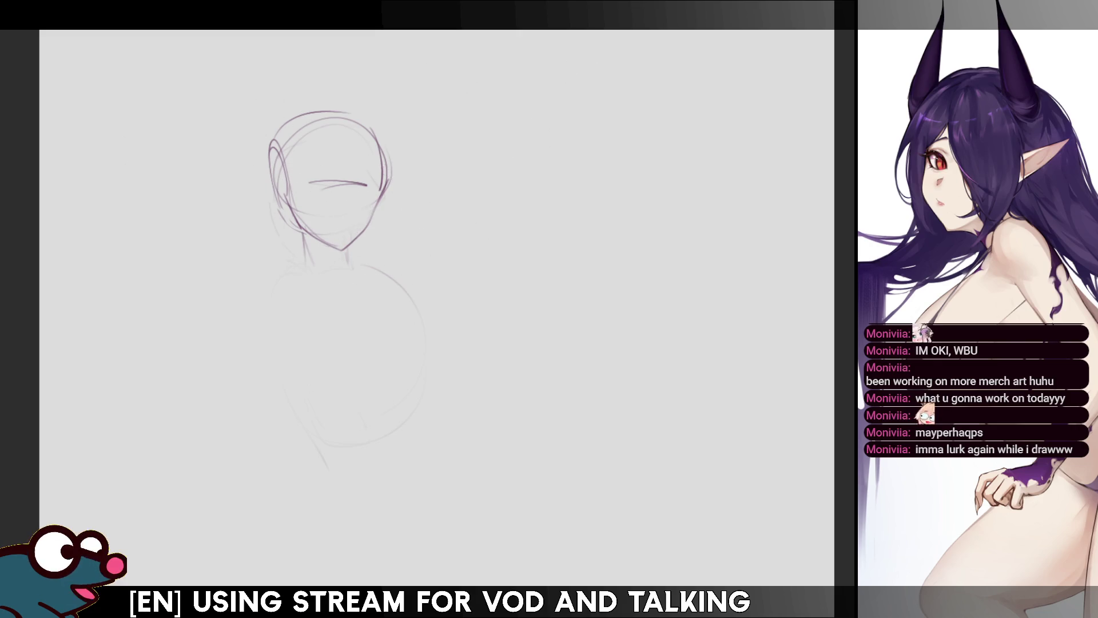
left_click_drag(285, 207, 313, 273)
key("ctrl+z")
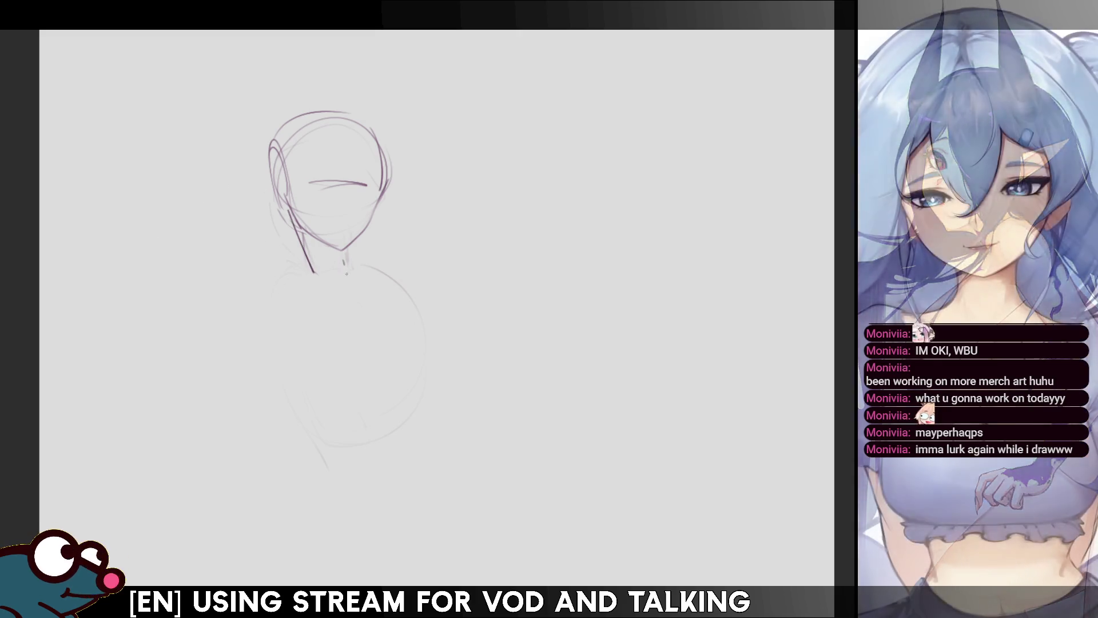
left_click_drag(276, 343, 360, 399)
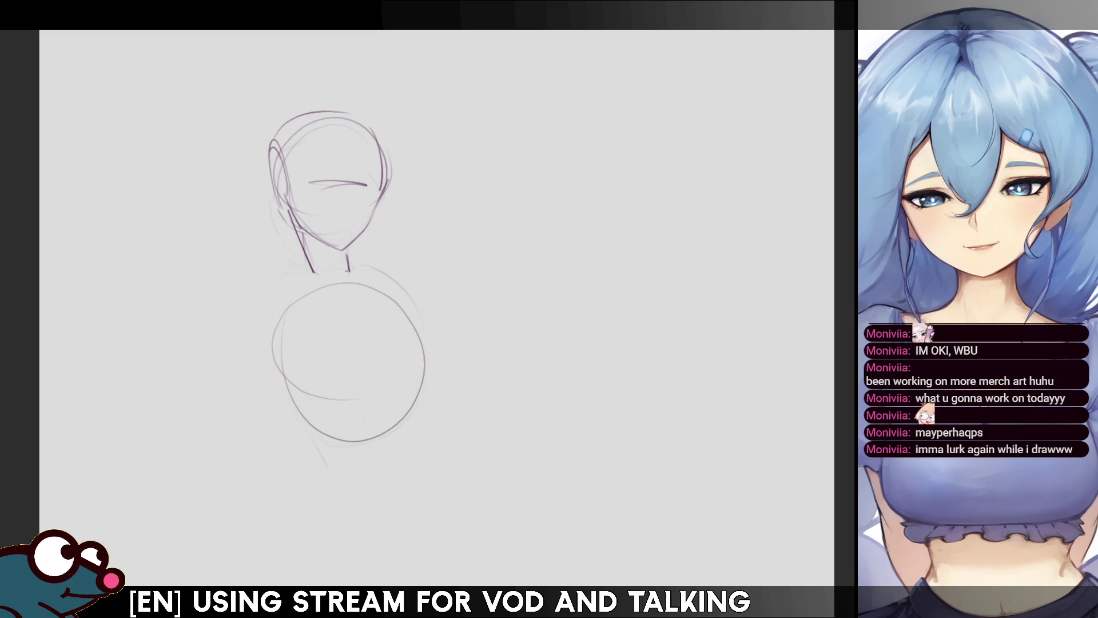
key("ctrl+z")
key("ctrl+z")
left_click_drag(344, 284, 338, 286)
key("ctrl+z")
mouse_move(296, 226)
left_mouse_down()
mouse_move(310, 276)
mouse_move(405, 259)
left_mouse_up()
Draw a hooked curve rising beside the neck and a line from the neck toward it.
key("ctrl+z")
key("ctrl+z")
left_click_drag(362, 293, 415, 245)
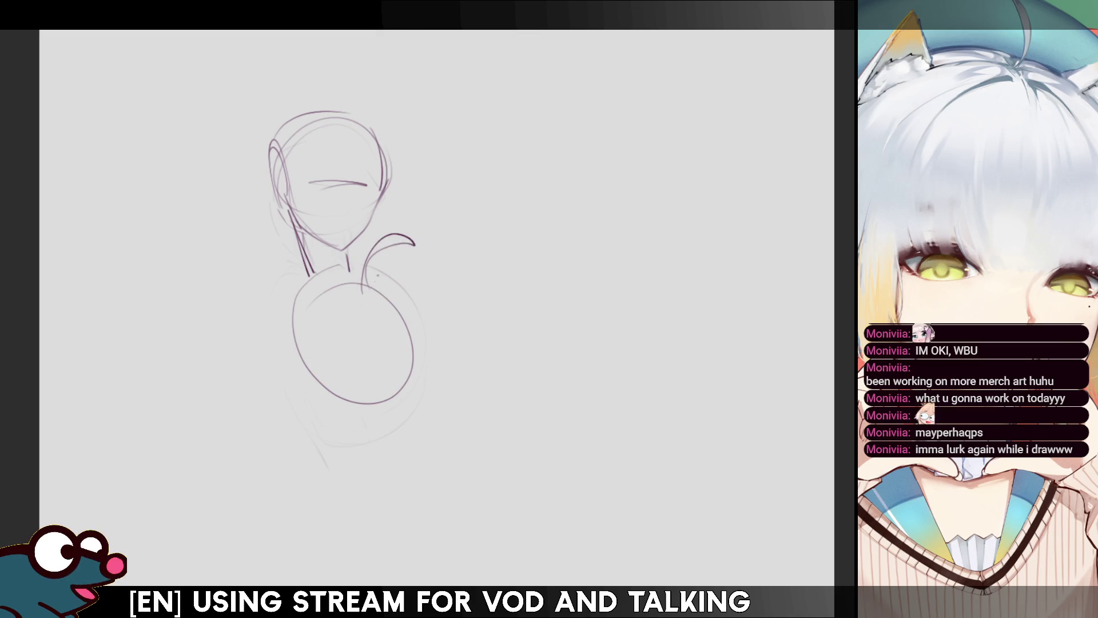
key("ctrl+z")
mouse_move(334, 247)
left_mouse_down()
mouse_move(360, 283)
mouse_move(403, 224)
left_mouse_up()
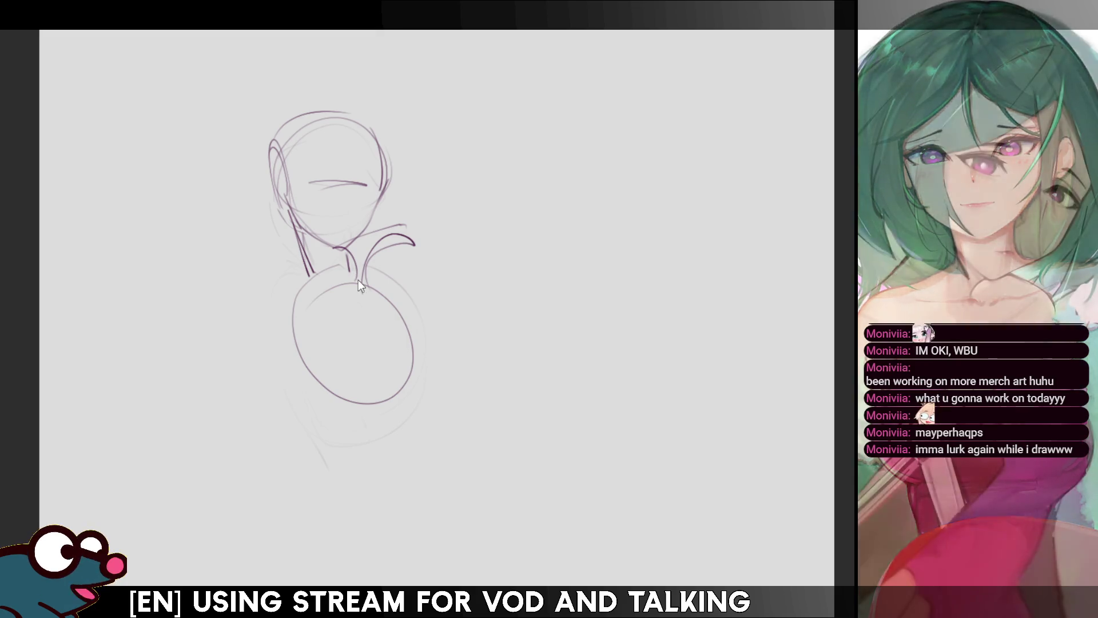
Draw the left shoulder as a long curve sweeping down from the neck.
left_click_drag(305, 275, 283, 315)
key("ctrl+z")
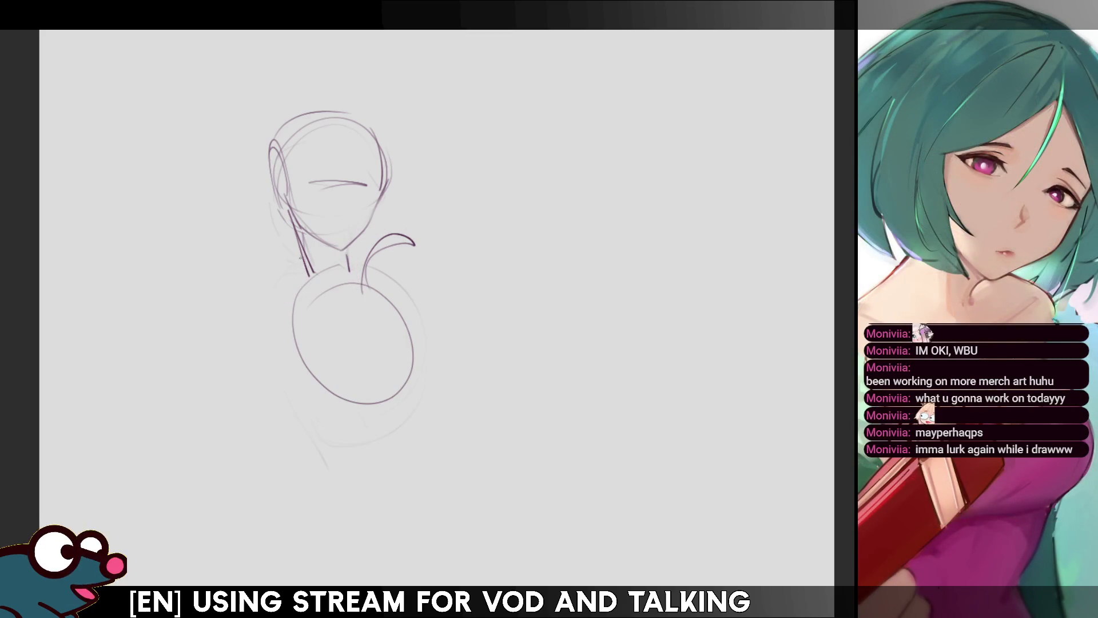
left_click_drag(303, 268, 254, 325)
key("ctrl+z")
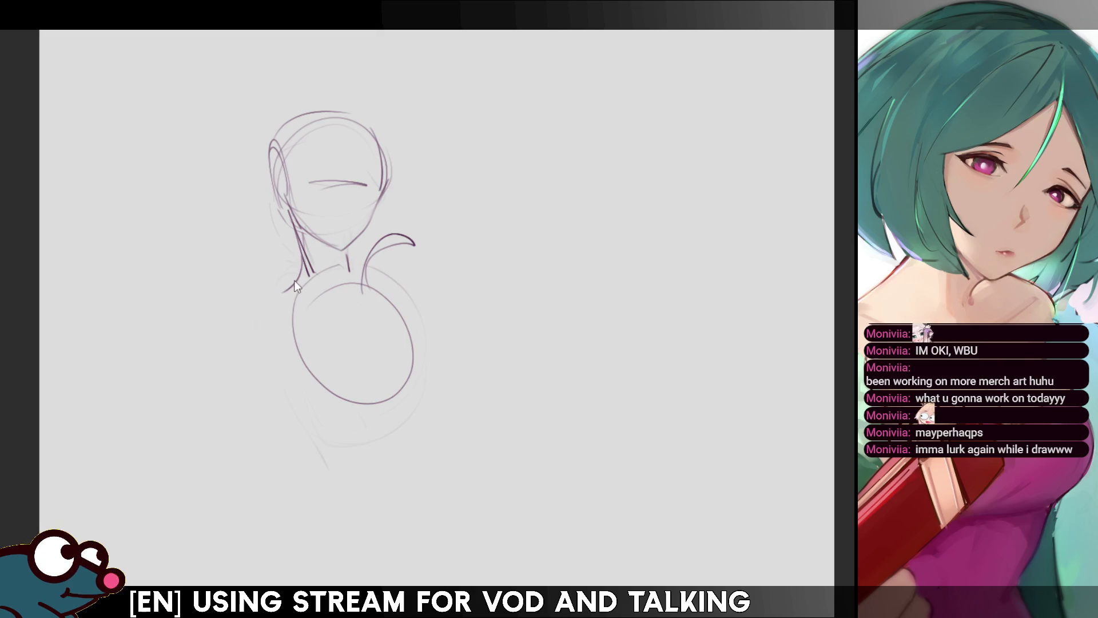
left_click_drag(299, 274, 239, 334)
left_click_drag(302, 286, 258, 302)
key("ctrl+z")
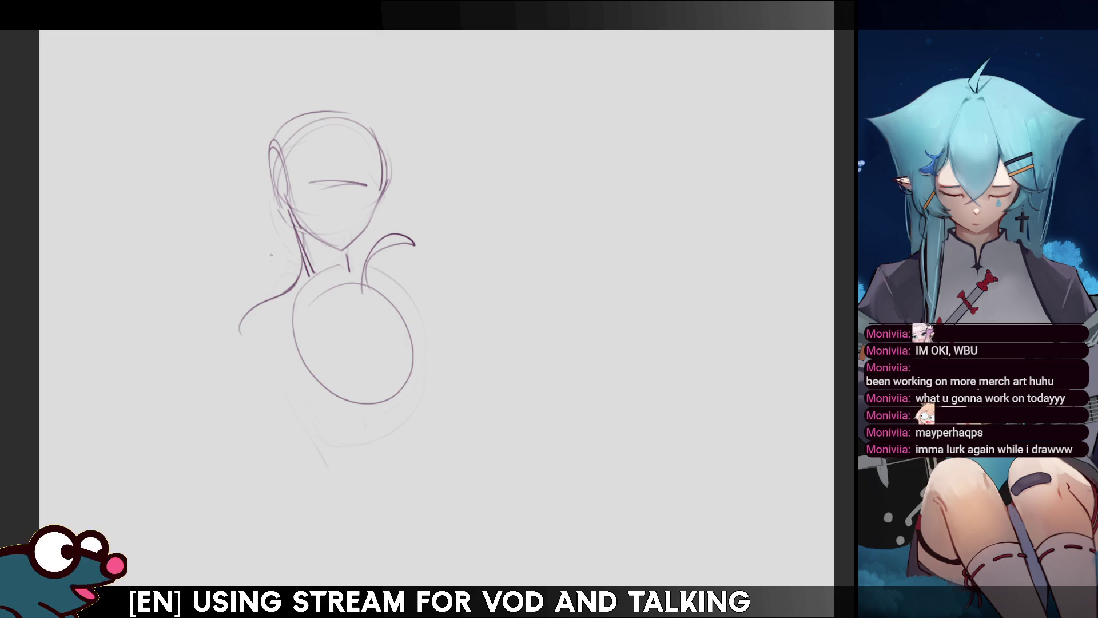
Sketch the bent left arm with a zigzag hand line and the body's left side.
mouse_move(247, 293)
left_mouse_down()
mouse_move(218, 311)
mouse_move(226, 336)
mouse_move(266, 358)
left_mouse_up()
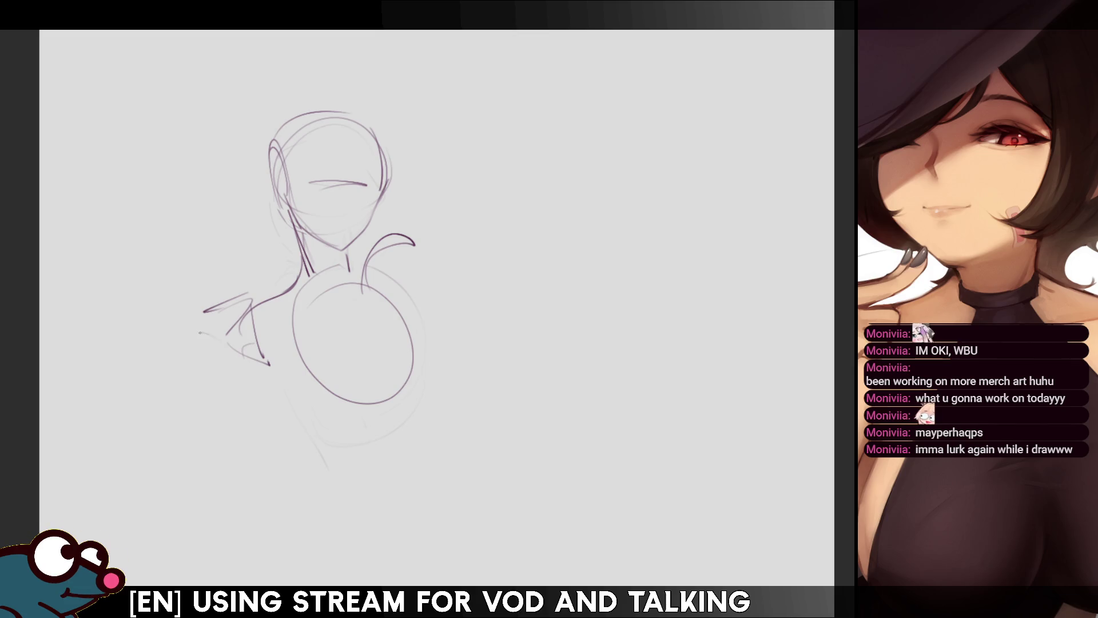
left_click_drag(198, 329, 224, 342)
mouse_move(251, 306)
left_mouse_down()
mouse_move(207, 325)
mouse_move(257, 363)
left_mouse_up()
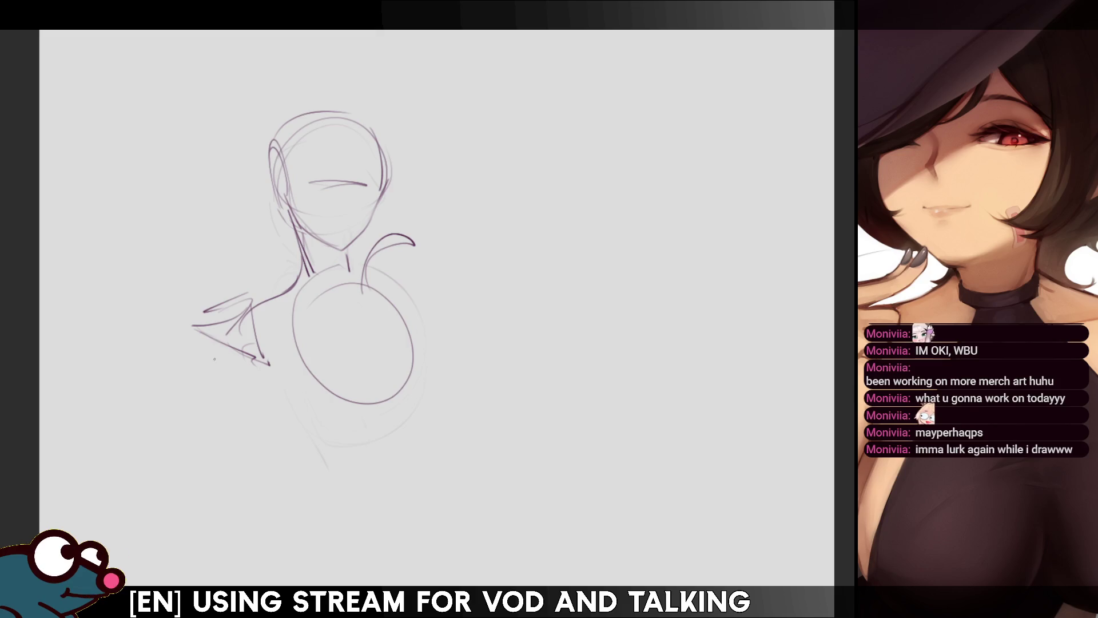
left_click_drag(228, 311, 241, 304)
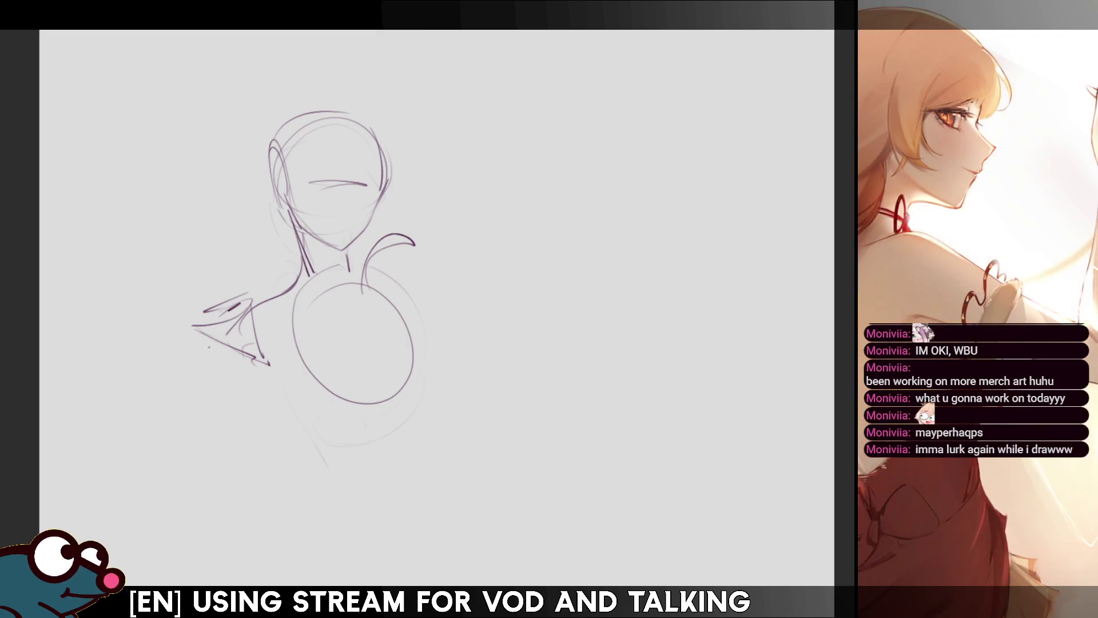
left_click_drag(210, 344, 225, 383)
left_click_drag(213, 395, 260, 472)
mouse_move(282, 382)
left_mouse_down()
mouse_move(283, 427)
mouse_move(340, 403)
left_mouse_up()
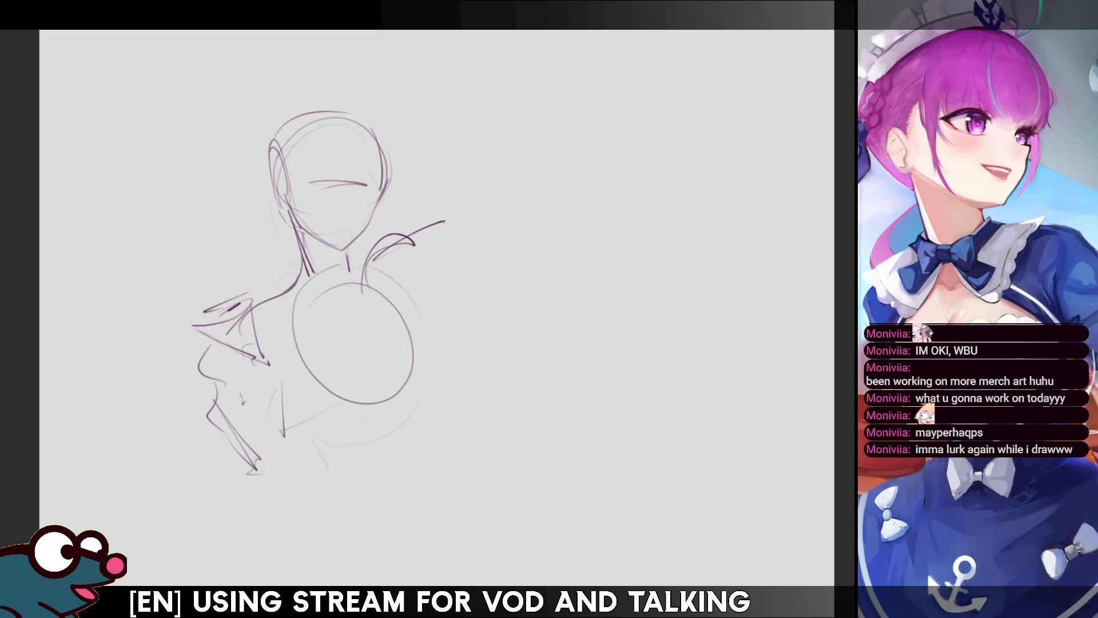
Lengthen the spike beside the neck and sketch the right shoulder and torso curves.
mouse_move(372, 262)
left_mouse_down()
mouse_move(441, 204)
mouse_move(411, 236)
left_mouse_up()
key("ctrl+z")
mouse_move(367, 270)
left_mouse_down()
mouse_move(448, 213)
mouse_move(415, 243)
left_mouse_up()
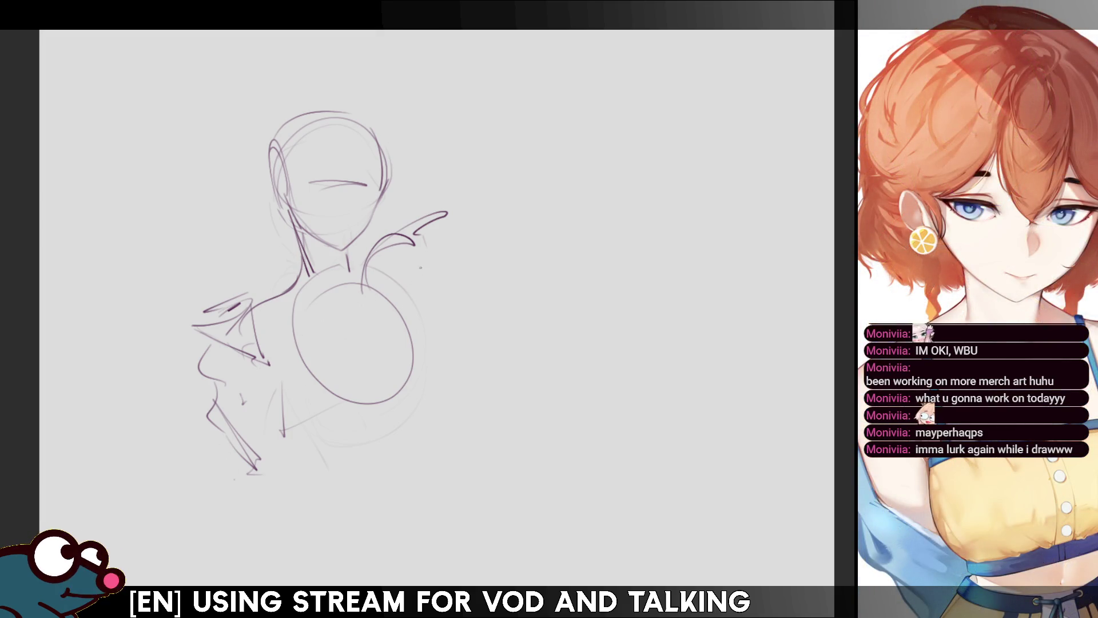
mouse_move(416, 257)
left_mouse_down()
mouse_move(434, 274)
mouse_move(399, 365)
left_mouse_up()
left_click_drag(433, 281, 440, 349)
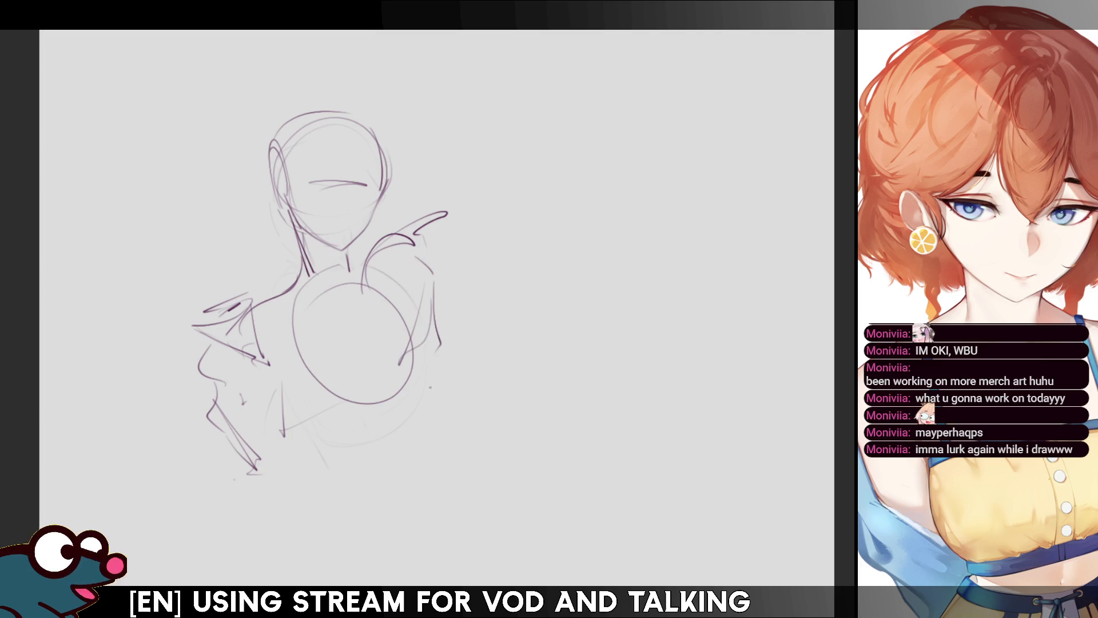
left_click_drag(426, 398, 408, 409)
mouse_move(429, 270)
left_mouse_down()
mouse_move(396, 318)
mouse_move(437, 262)
mouse_move(424, 254)
mouse_move(442, 360)
left_mouse_up()
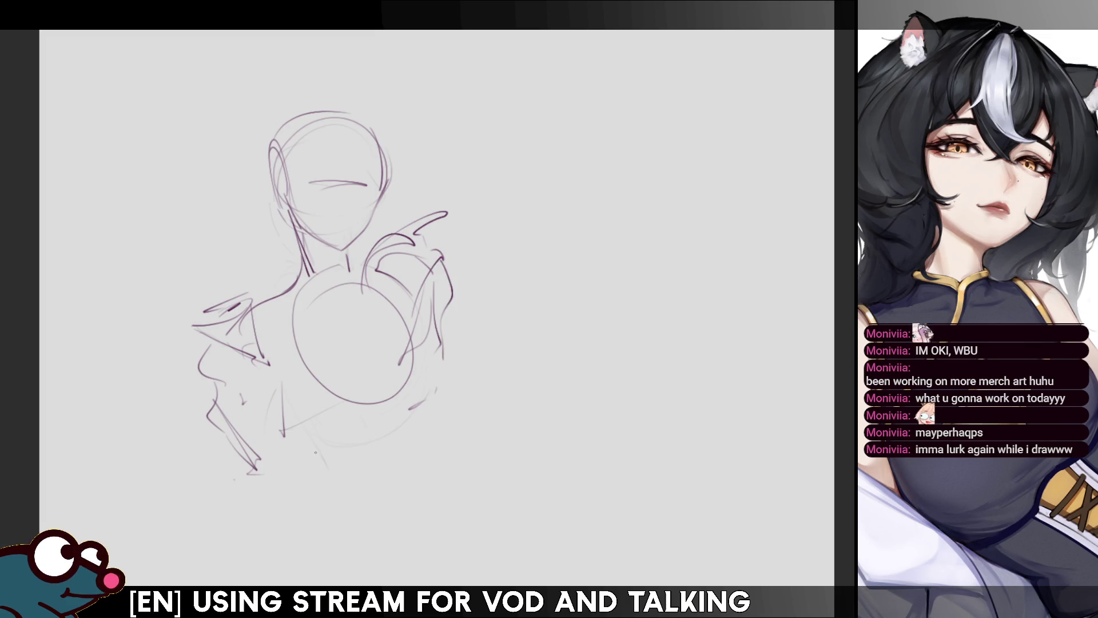
Fade the large chest circle, add short collar strokes, and draw an eye arc.
left_click_drag(320, 320, 345, 395)
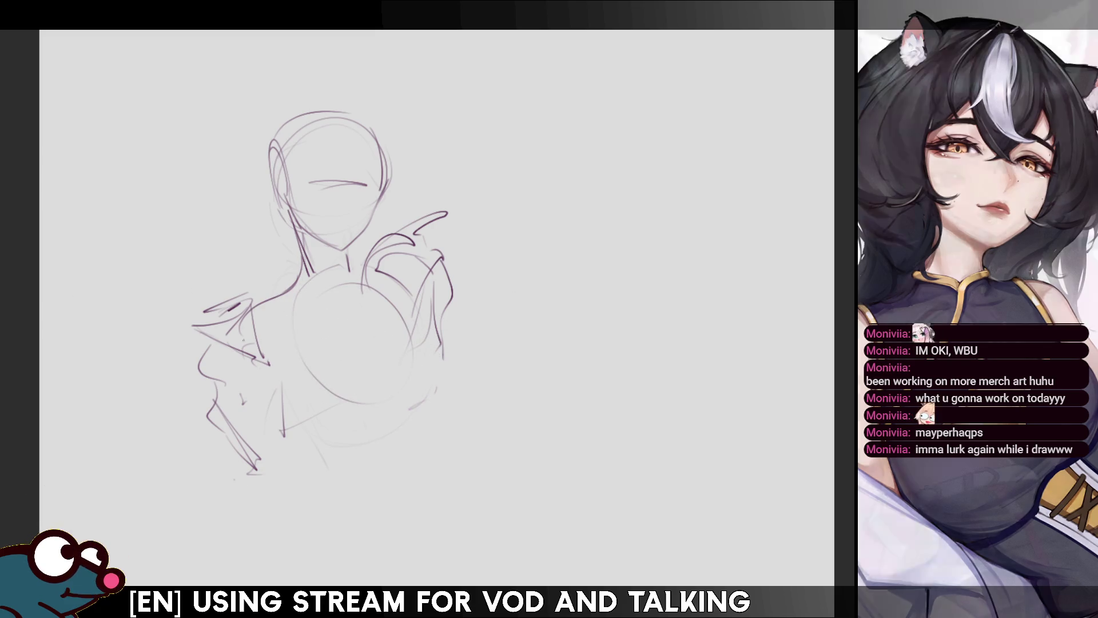
left_click_drag(267, 323, 275, 334)
left_click_drag(360, 291, 367, 308)
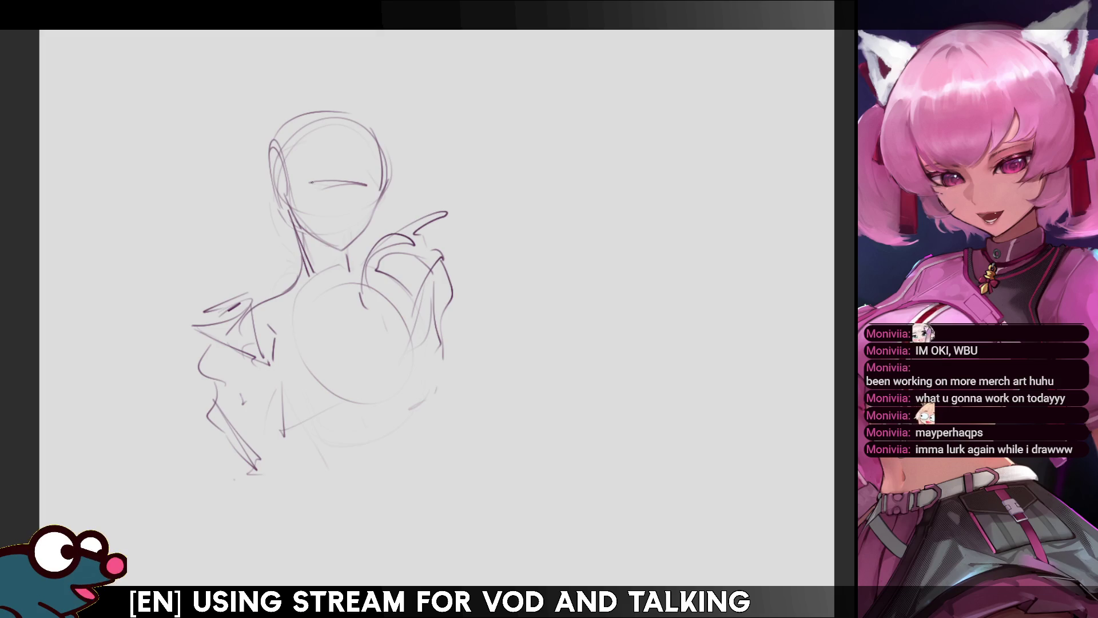
mouse_move(304, 183)
left_mouse_down()
mouse_move(327, 185)
mouse_move(309, 194)
mouse_move(325, 188)
left_mouse_up()
Erase the rough eye strokes and draw a new horizontal eye line.
key("ctrl+z")
left_click_drag(315, 172, 324, 187)
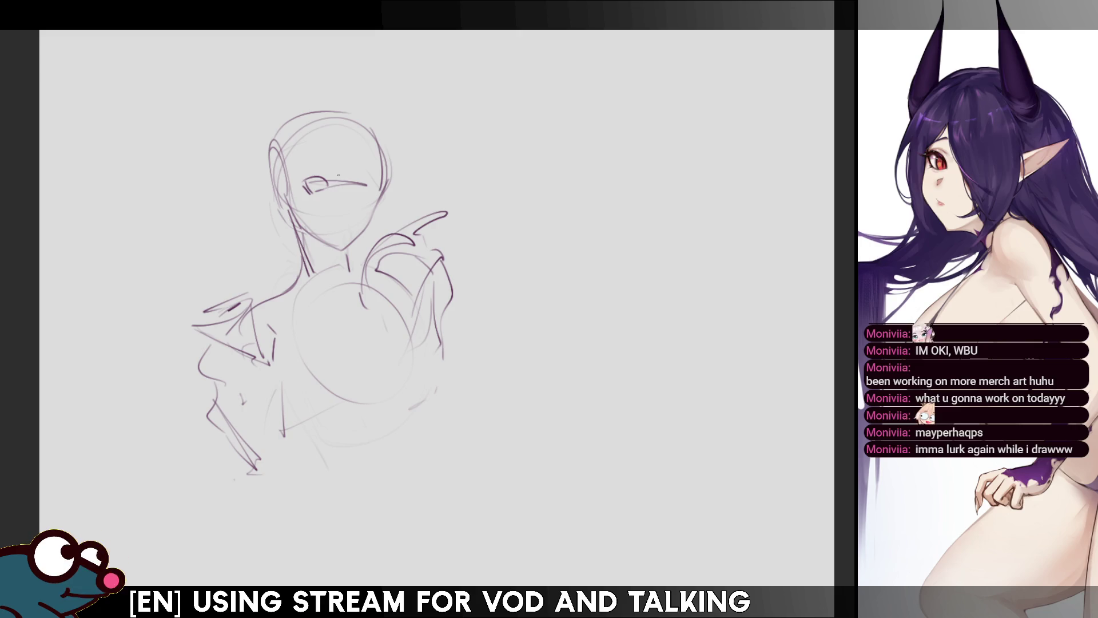
key("e")
mouse_move(311, 181)
left_mouse_down()
mouse_move(314, 192)
mouse_move(366, 183)
left_mouse_up()
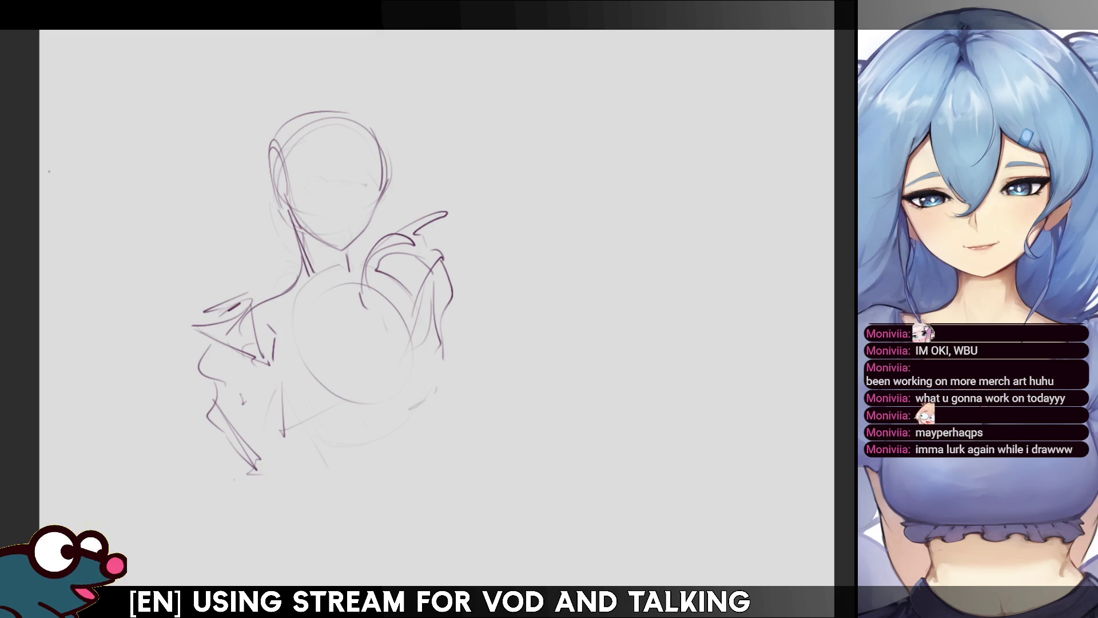
left_click_drag(314, 180, 364, 182)
Redraw the left eyelid arc slightly further left and sketch the right eye shape.
mouse_move(322, 174)
left_mouse_down()
mouse_move(304, 171)
mouse_move(324, 175)
left_mouse_up()
key("ctrl+z")
key("ctrl+z")
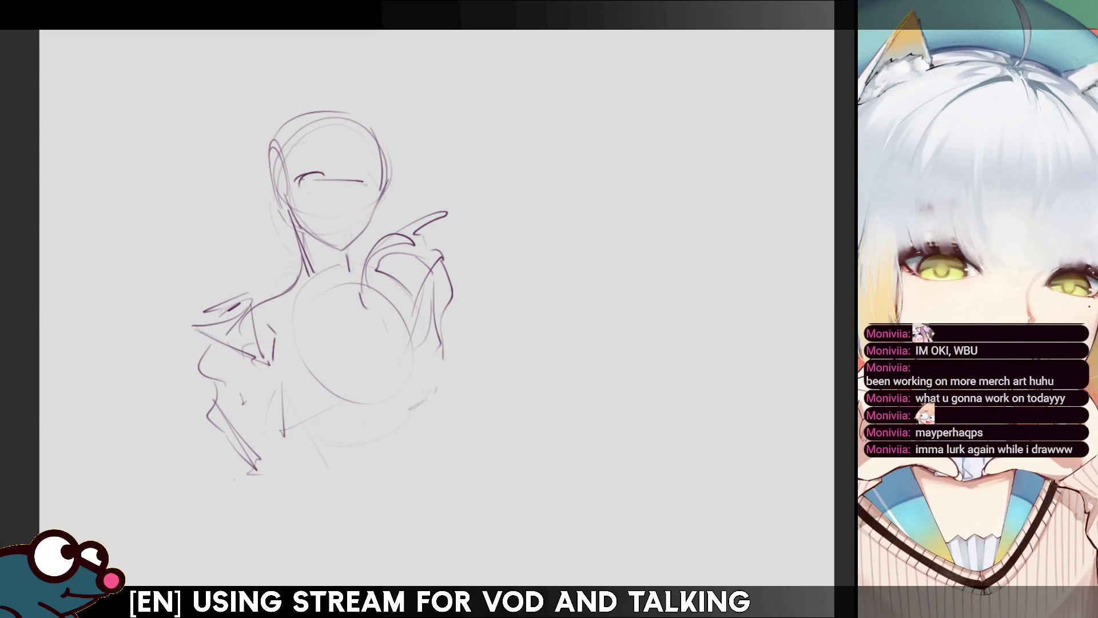
key("ctrl+z")
left_click_drag(296, 181, 323, 175)
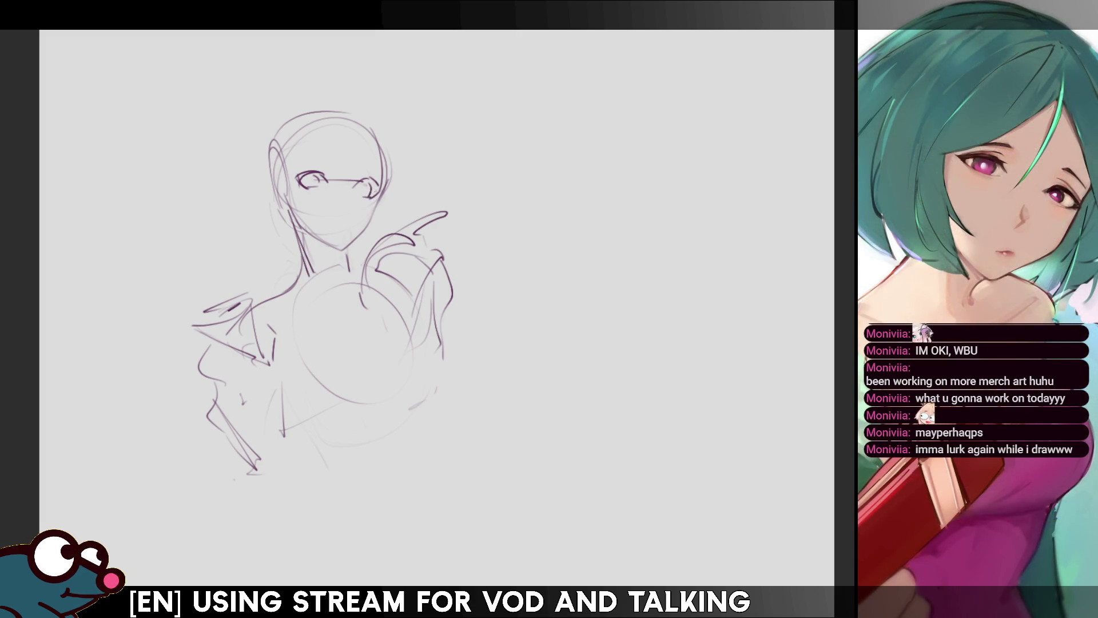
mouse_move(353, 182)
left_mouse_down()
mouse_move(380, 189)
mouse_move(364, 196)
mouse_move(373, 195)
left_mouse_up()
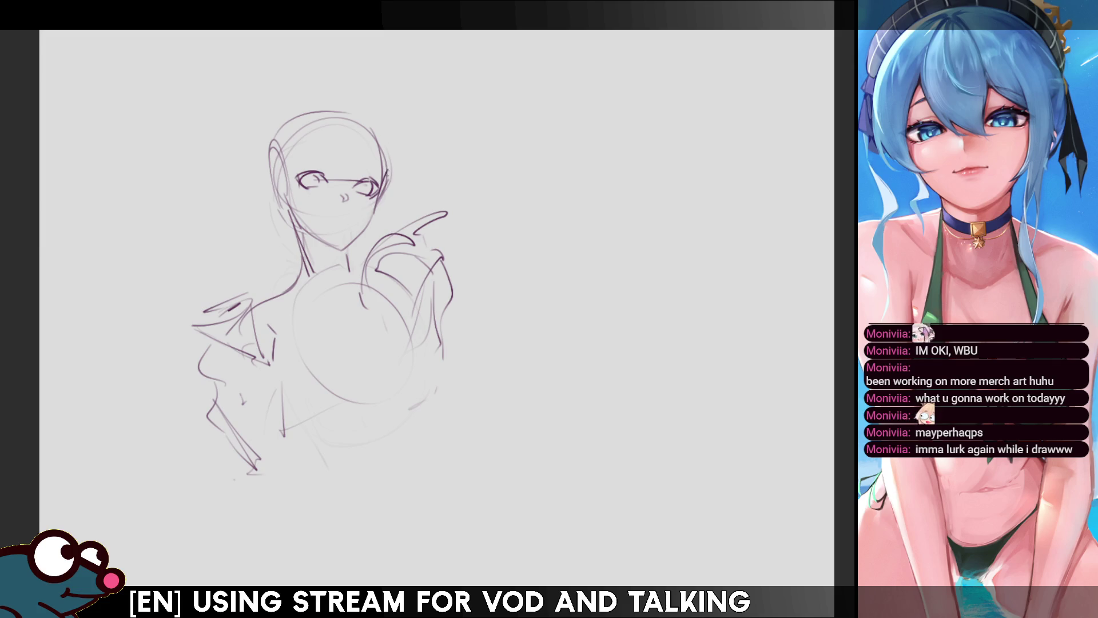
Enlarge the brush, mirror the canvas to check proportions, and try a right cheek line.
key("e")
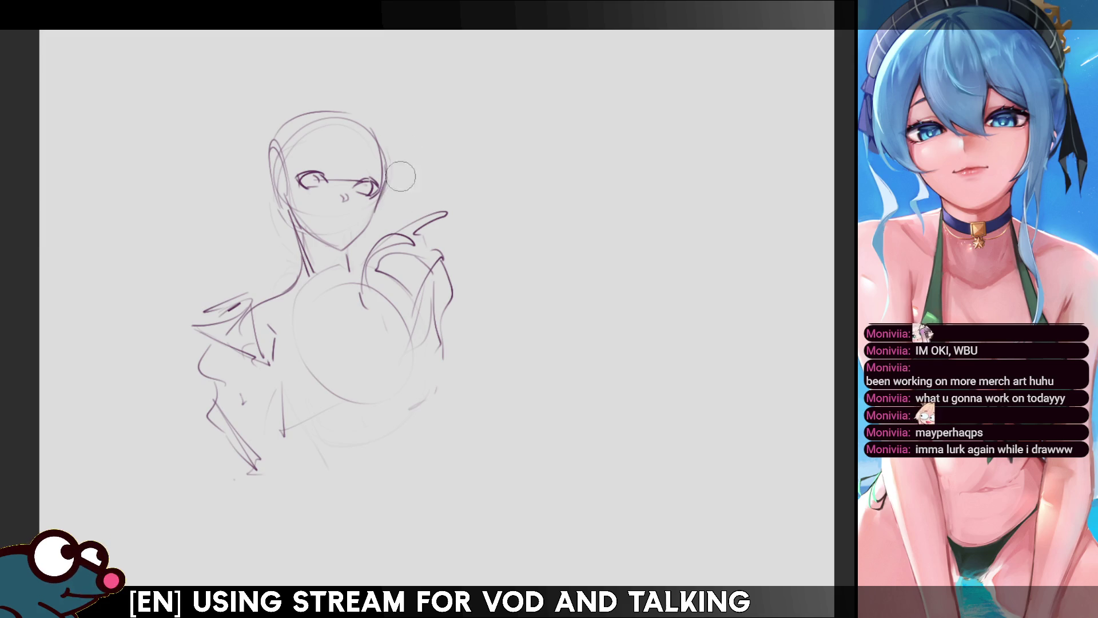
key("m")
key("m")
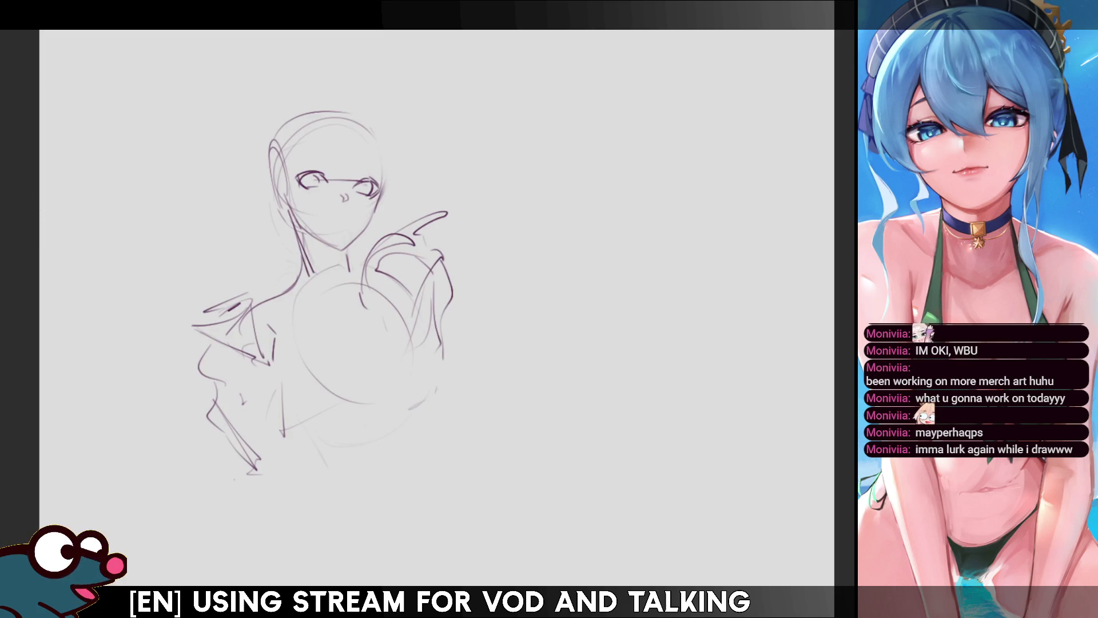
left_click_drag(388, 169, 375, 213)
key("ctrl+z")
key("ctrl+z")
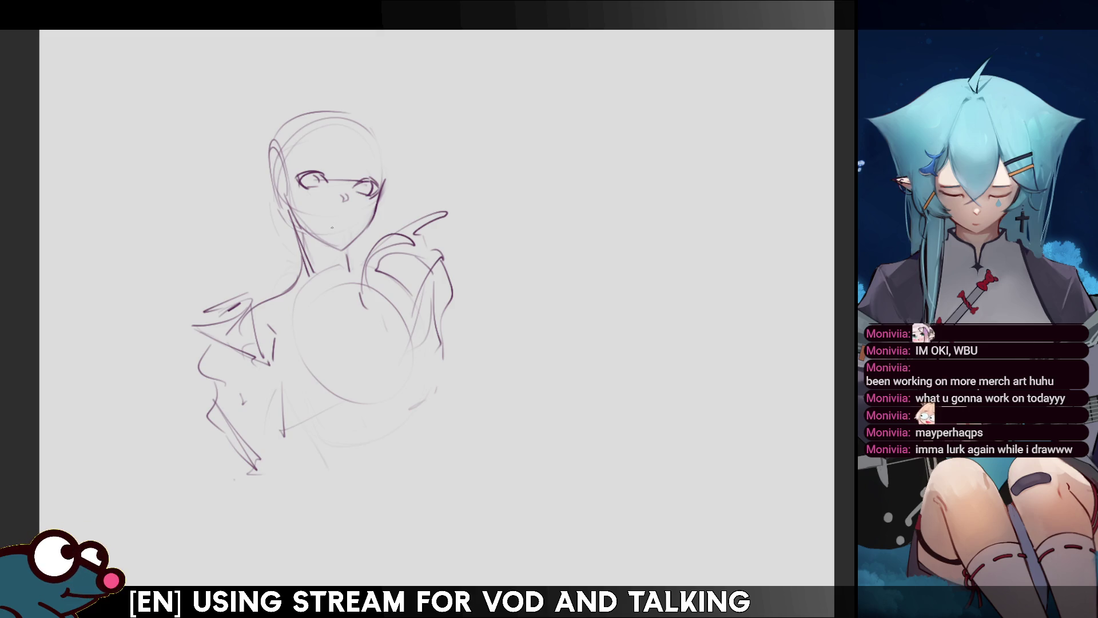
Sketch and refine a small mouth below the nose with short strokes.
left_click_drag(348, 215, 357, 213)
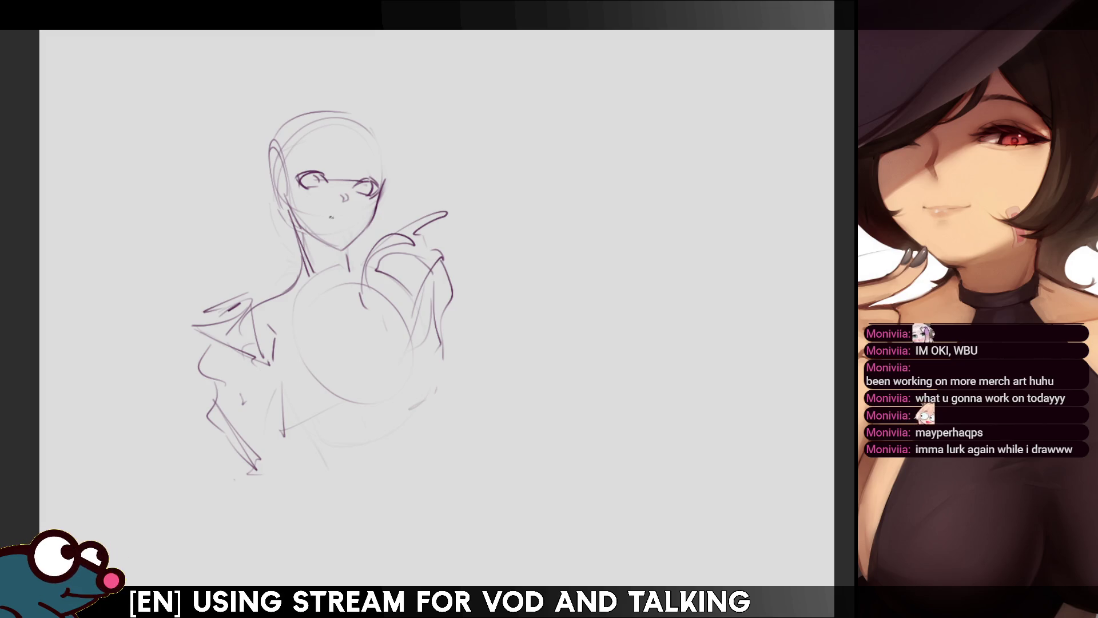
left_click_drag(337, 217, 349, 213)
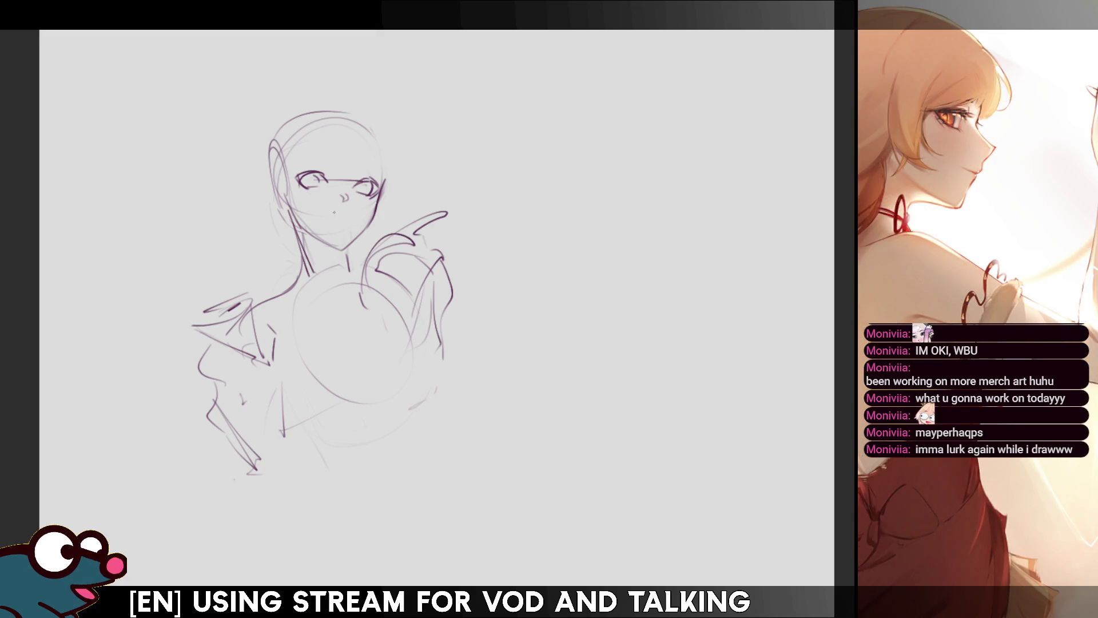
left_click_drag(327, 216, 342, 210)
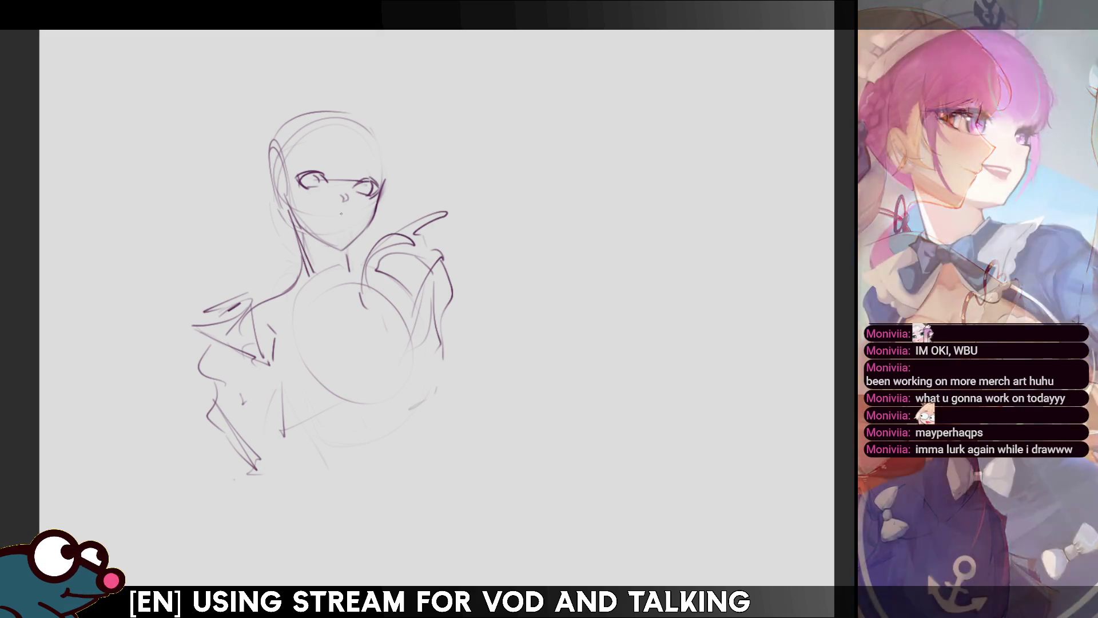
left_click_drag(339, 222, 340, 227)
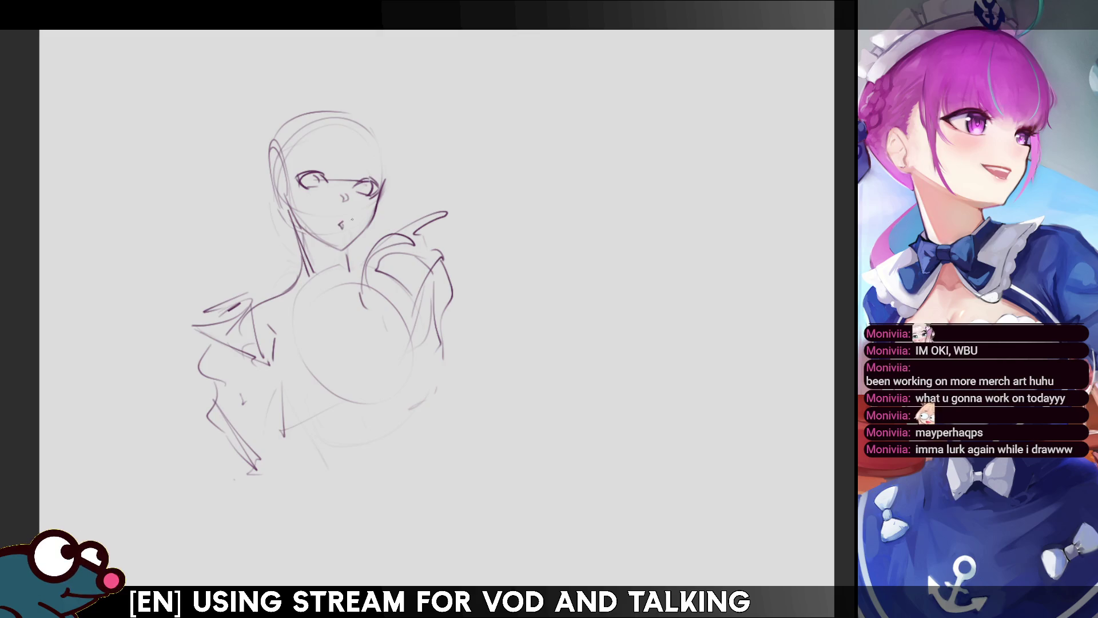
key("ctrl+z")
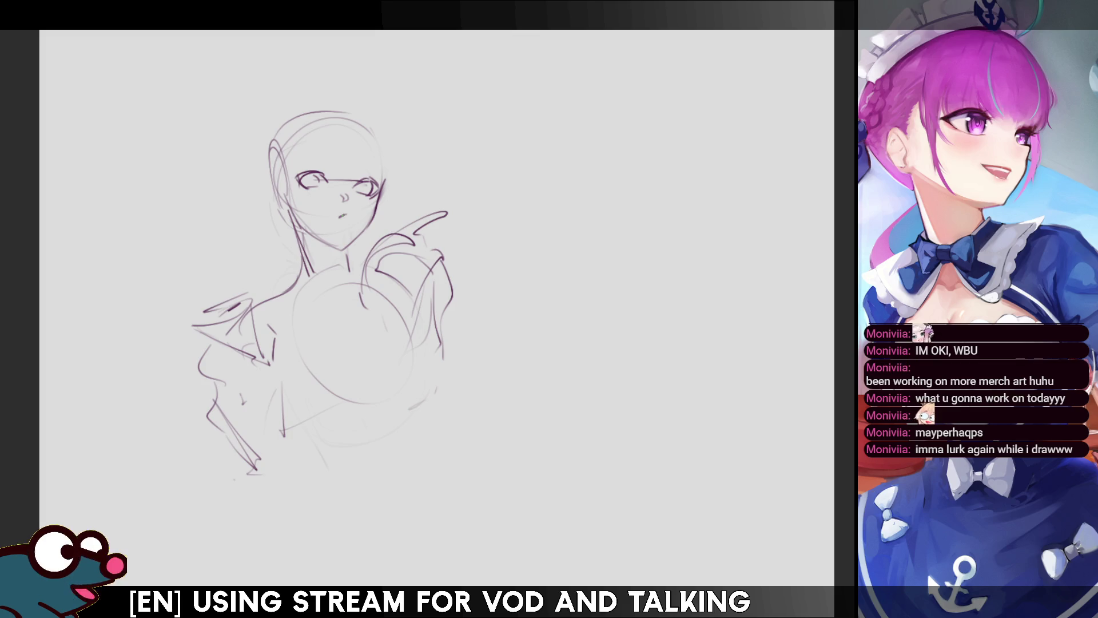
left_click_drag(338, 228, 345, 227)
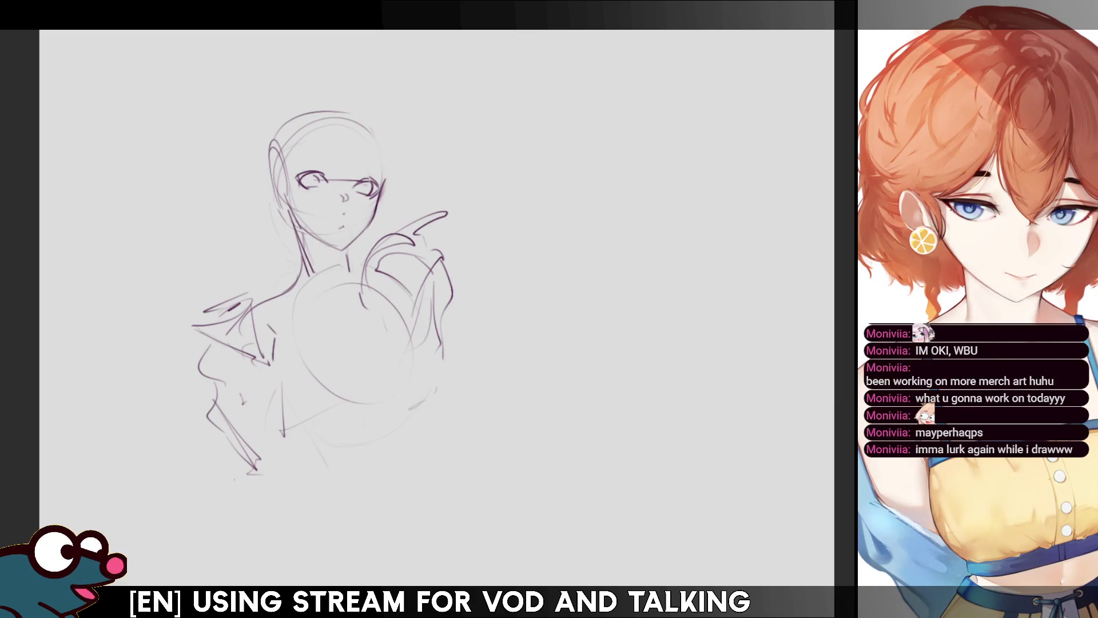
left_click_drag(338, 228, 346, 227)
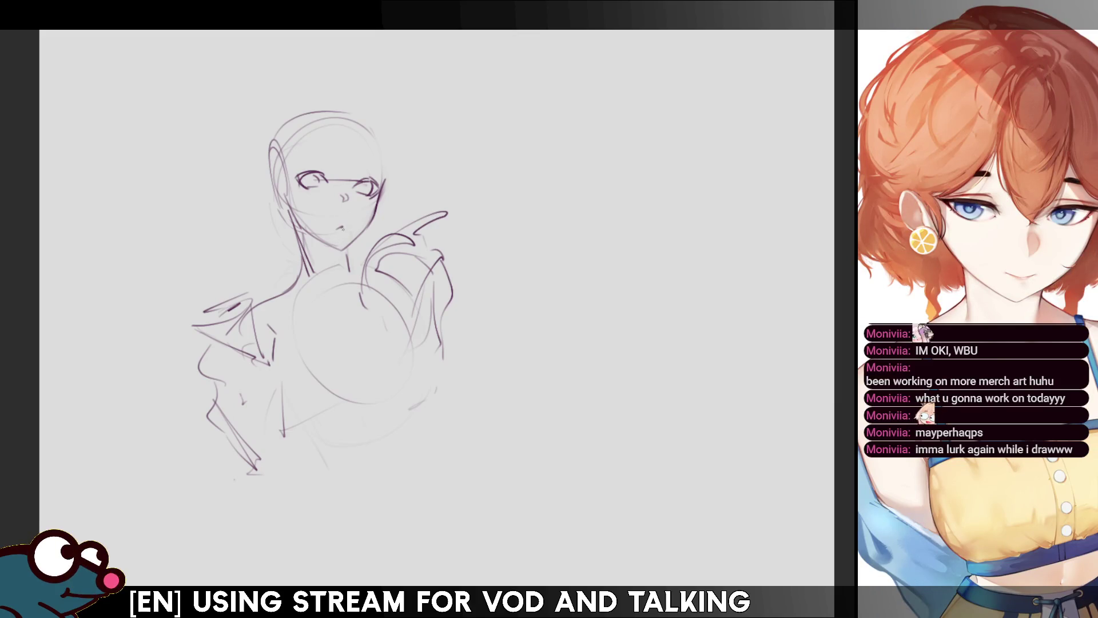
left_click_drag(339, 217, 348, 213)
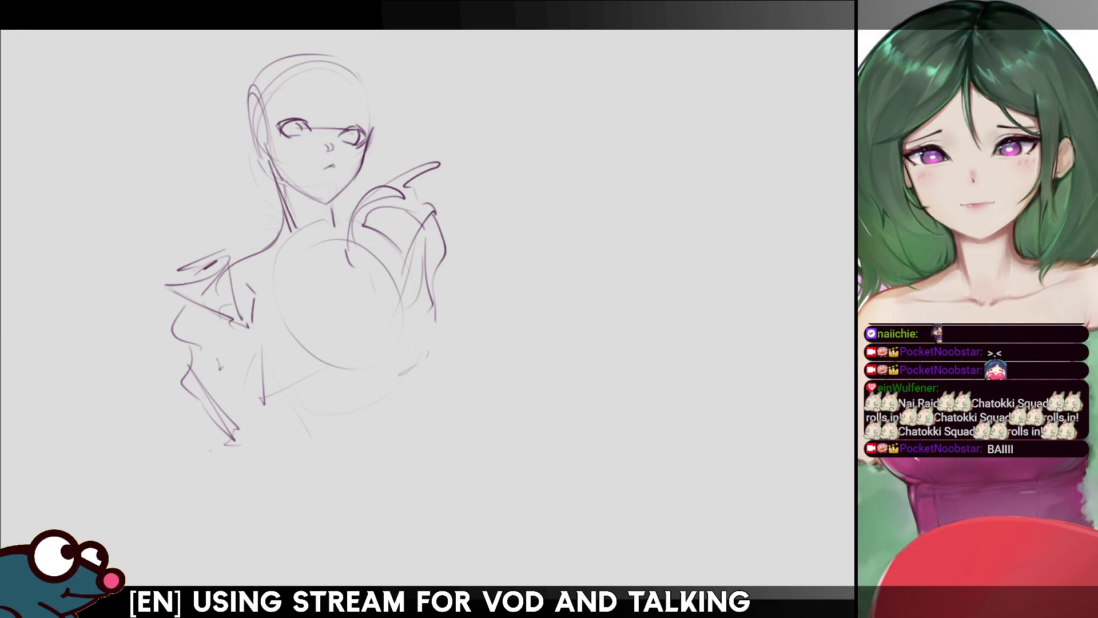
Sharpen the left eye's outer corner, then draw the neck side and both collarbones.
left_click_drag(273, 131, 292, 121)
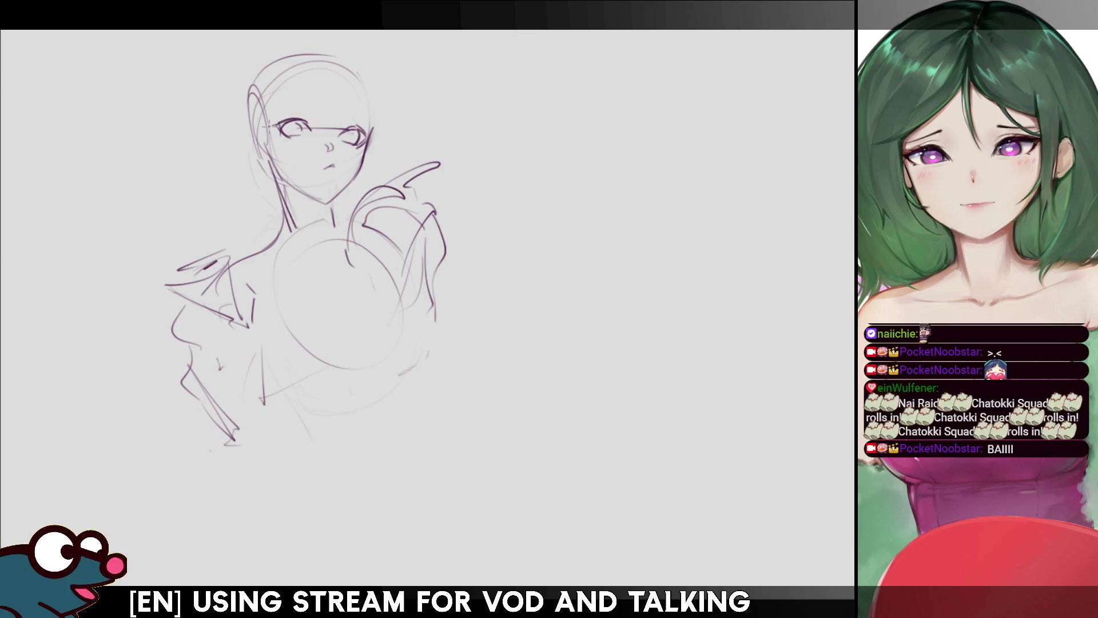
mouse_move(286, 121)
left_mouse_down()
mouse_move(273, 126)
mouse_move(286, 123)
mouse_move(284, 136)
left_mouse_up()
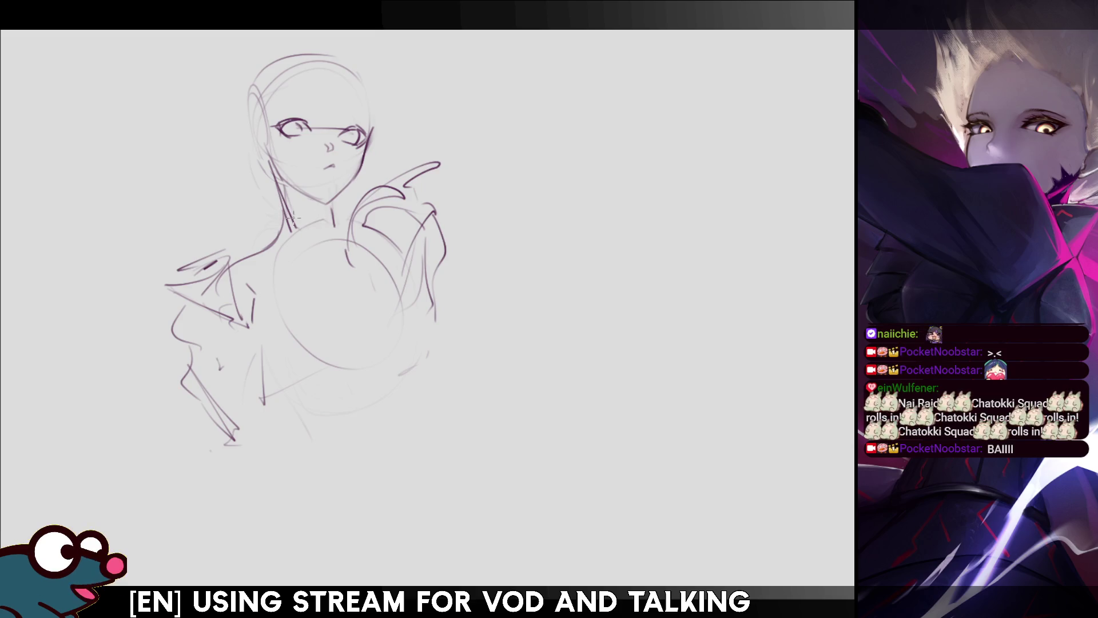
left_click_drag(293, 221, 327, 219)
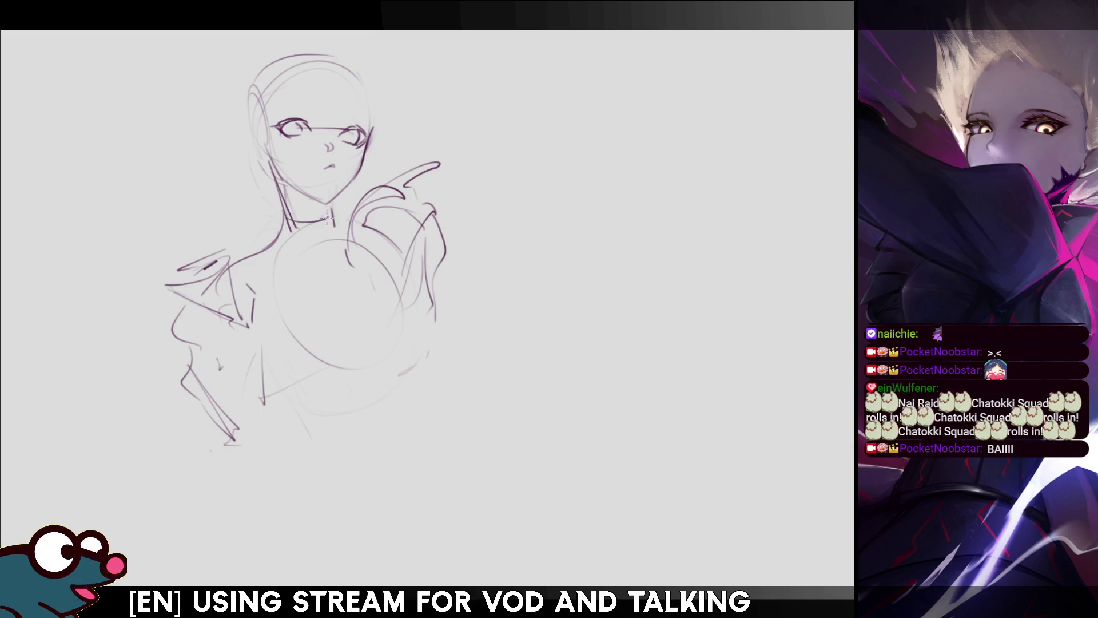
left_click_drag(330, 200, 336, 223)
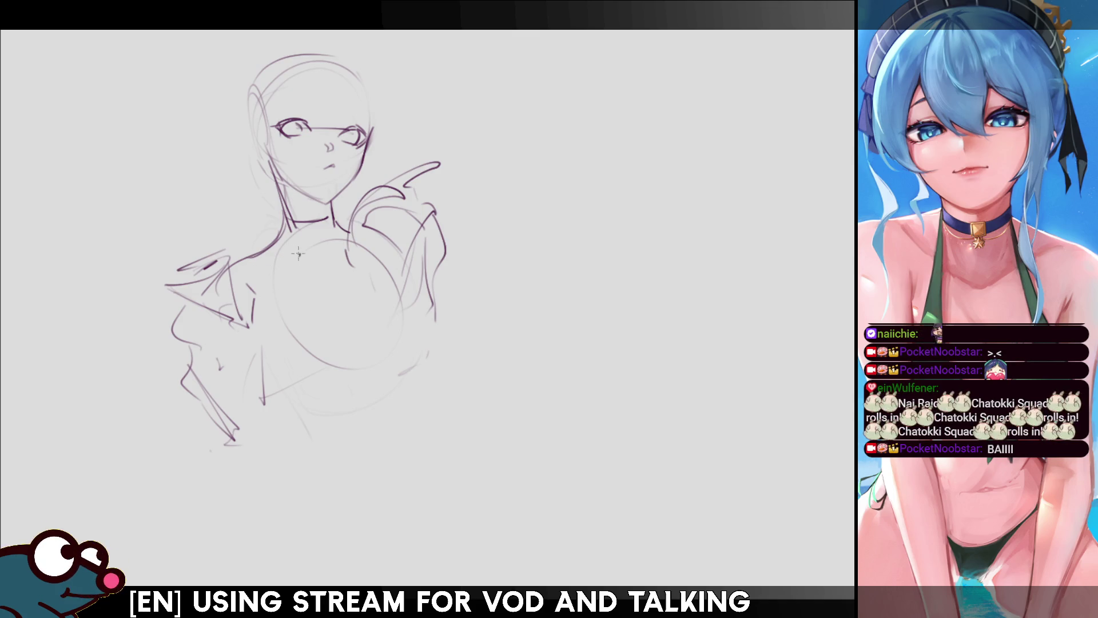
left_click_drag(252, 261, 298, 254)
left_click_drag(322, 250, 346, 242)
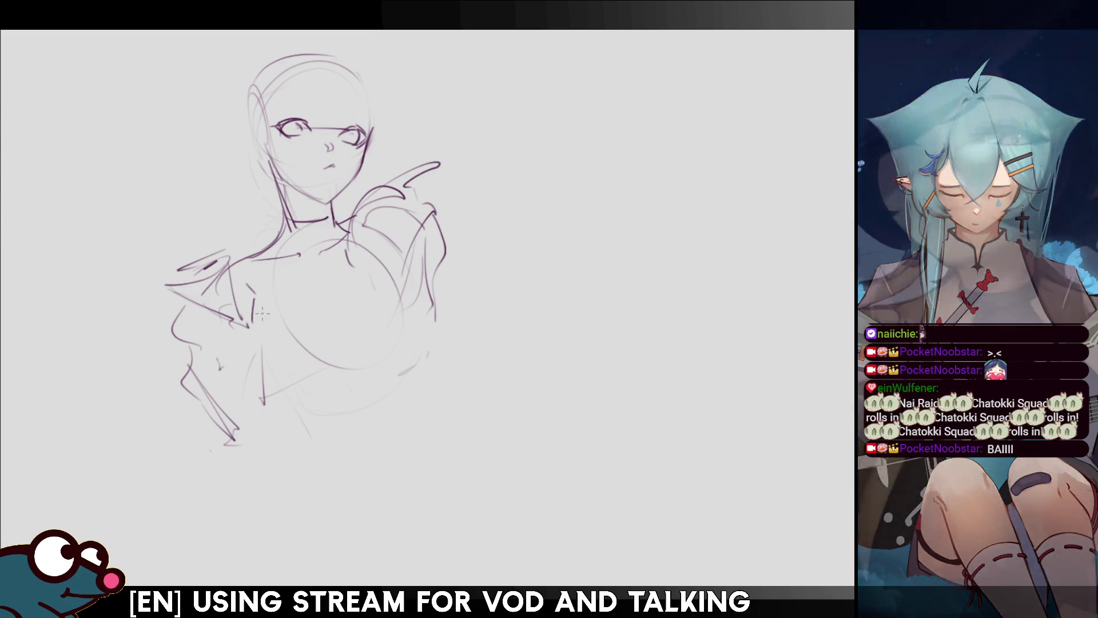
Sketch rough guide lines across the chest and a long vertical line down the torso.
left_click_drag(276, 314, 365, 286)
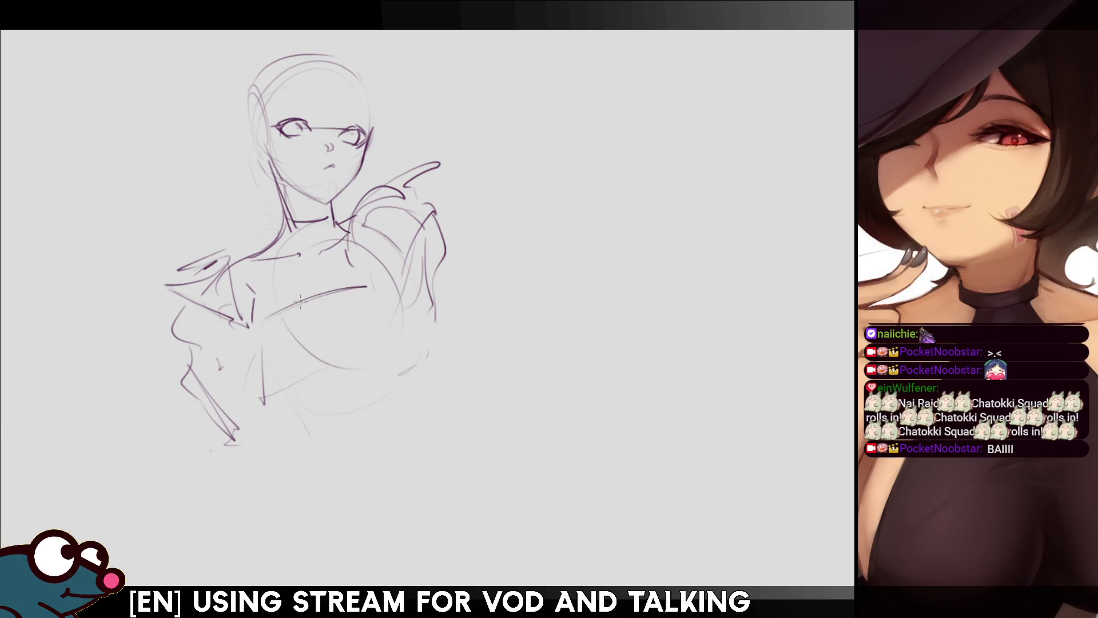
key("ctrl+z")
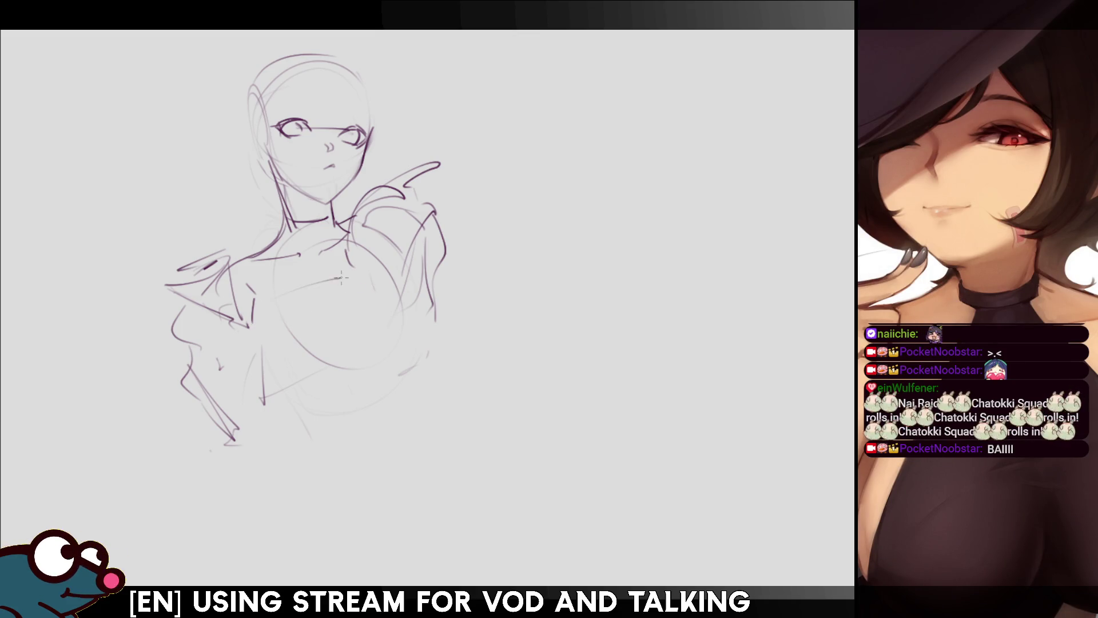
mouse_move(350, 278)
left_mouse_down()
mouse_move(296, 290)
mouse_move(359, 282)
left_mouse_up()
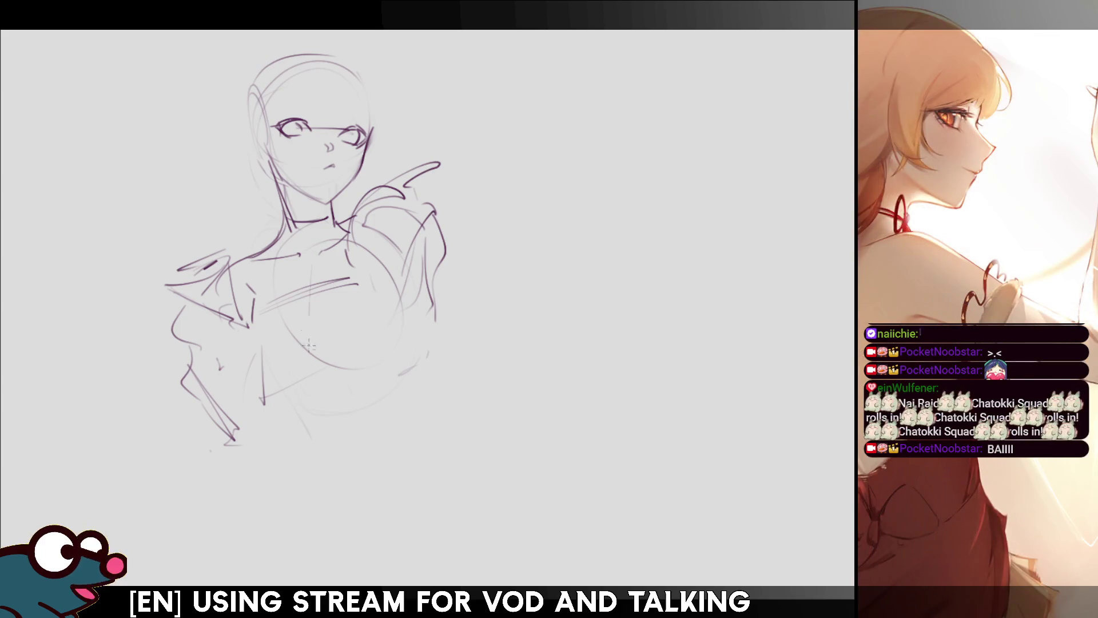
left_click_drag(309, 299, 309, 352)
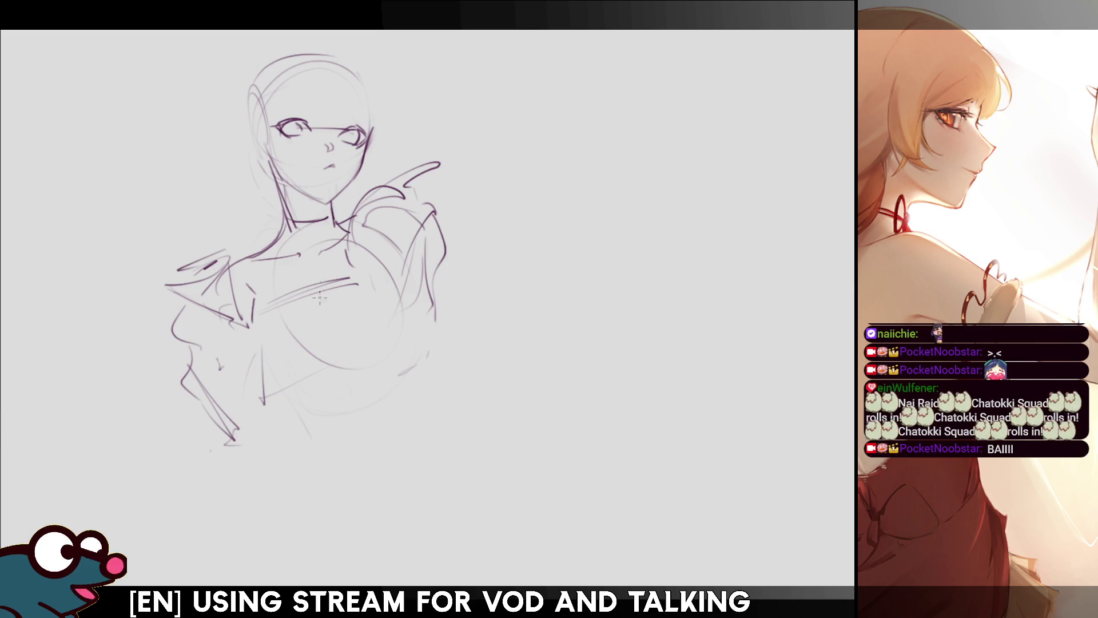
mouse_move(319, 291)
left_mouse_down()
mouse_move(324, 354)
mouse_move(402, 364)
left_mouse_up()
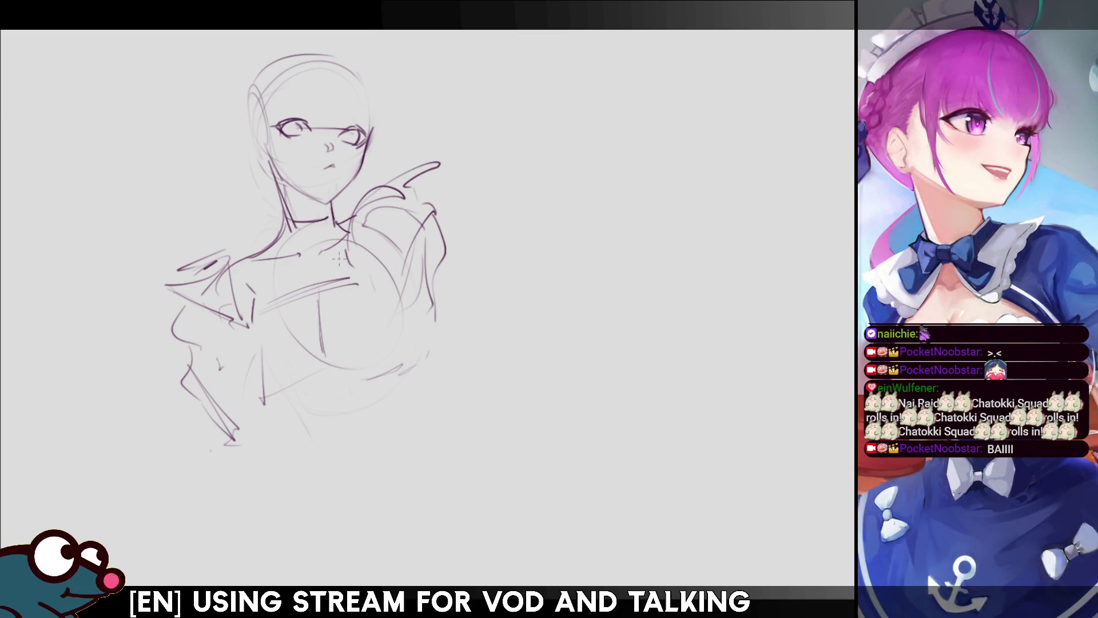
left_click_drag(345, 304, 377, 360)
left_click_drag(291, 277, 281, 390)
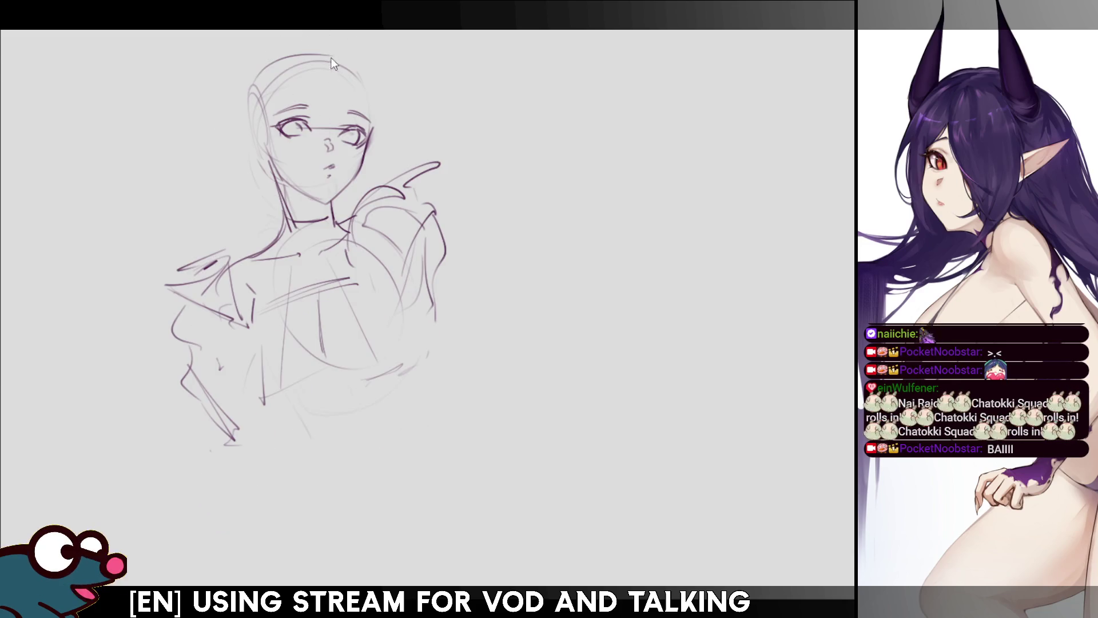
Draw long hair strands falling over the face between the eyes.
left_click_drag(332, 64, 332, 98)
key("ctrl+z")
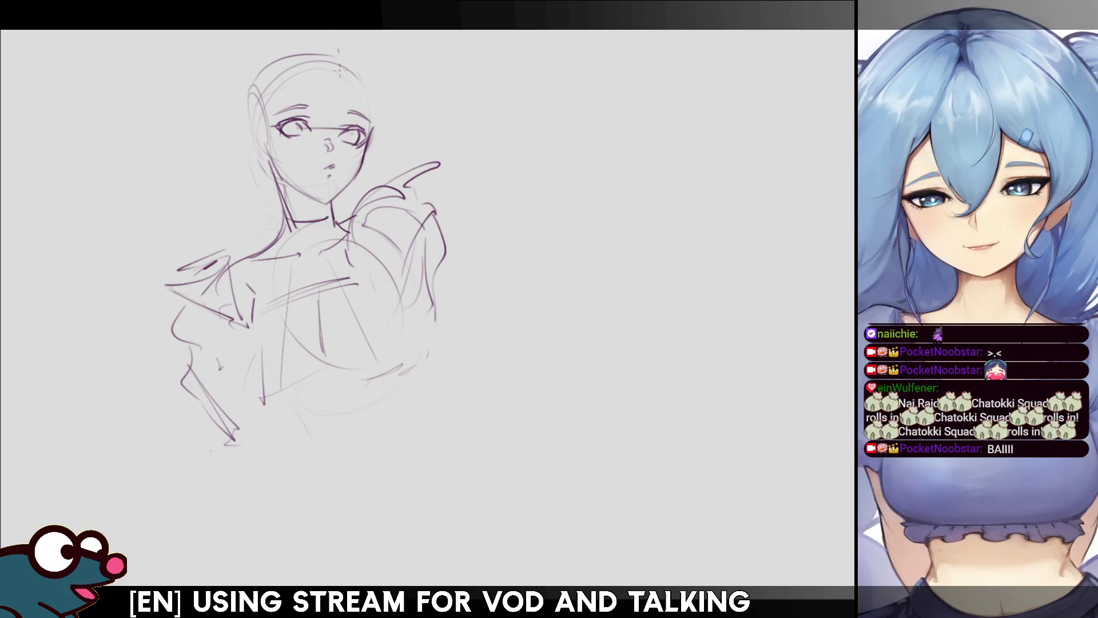
left_click_drag(344, 55, 331, 128)
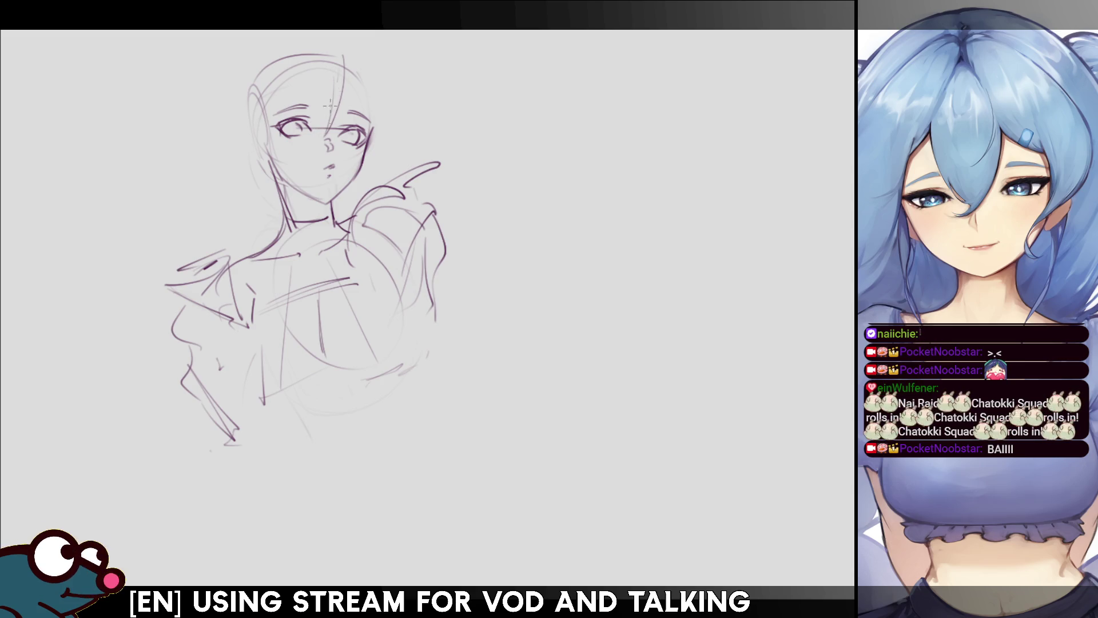
left_click_drag(345, 82, 318, 136)
key("ctrl+z")
left_click_drag(340, 94, 306, 144)
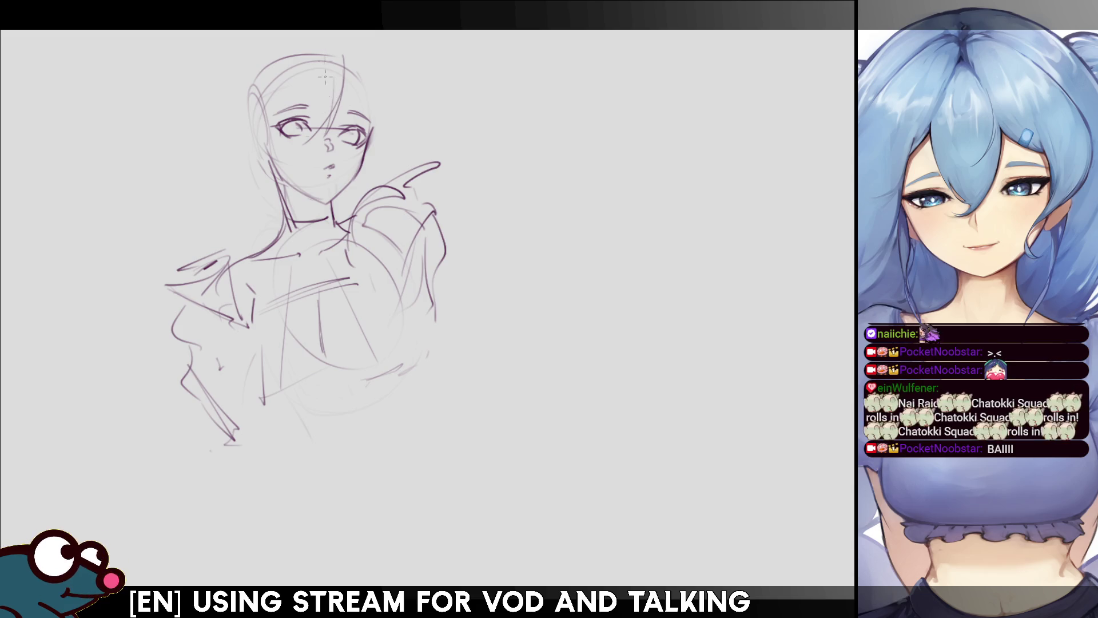
left_click_drag(327, 86, 312, 127)
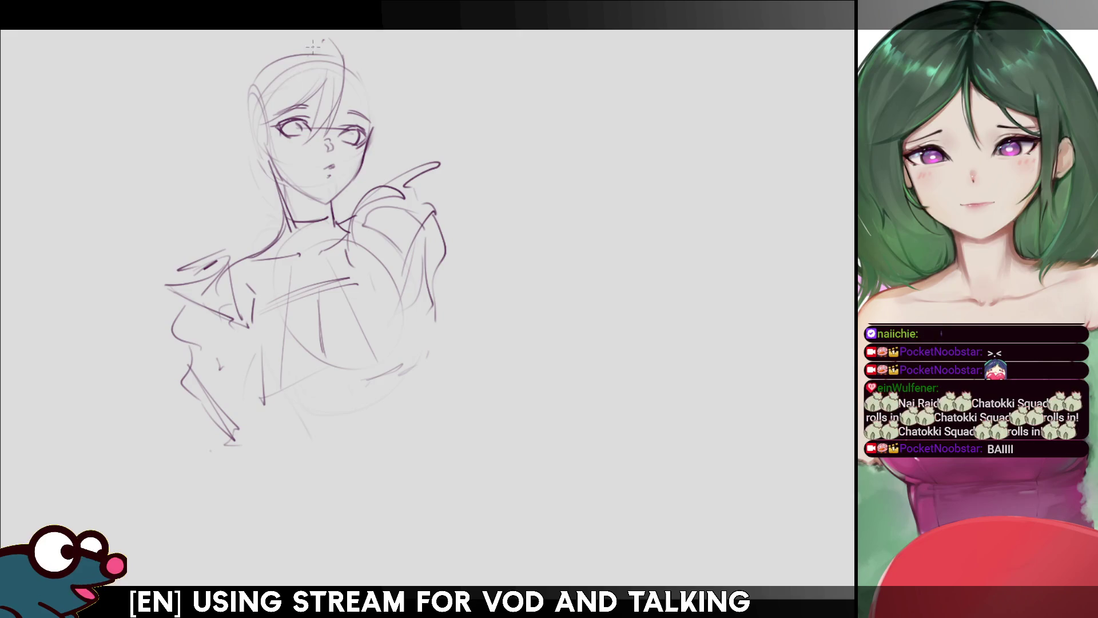
Add strands above the left eye and darken the hair edge beside the cheek.
mouse_move(265, 118)
left_mouse_down()
mouse_move(228, 111)
mouse_move(280, 121)
left_mouse_up()
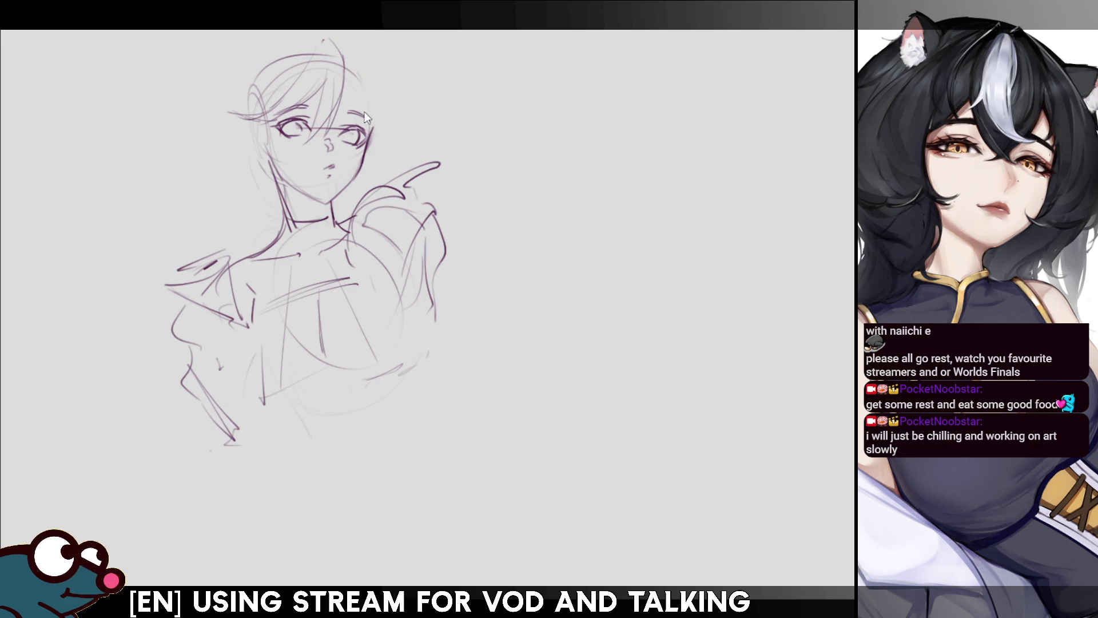
left_click_drag(359, 97, 364, 118)
left_click_drag(348, 72, 369, 124)
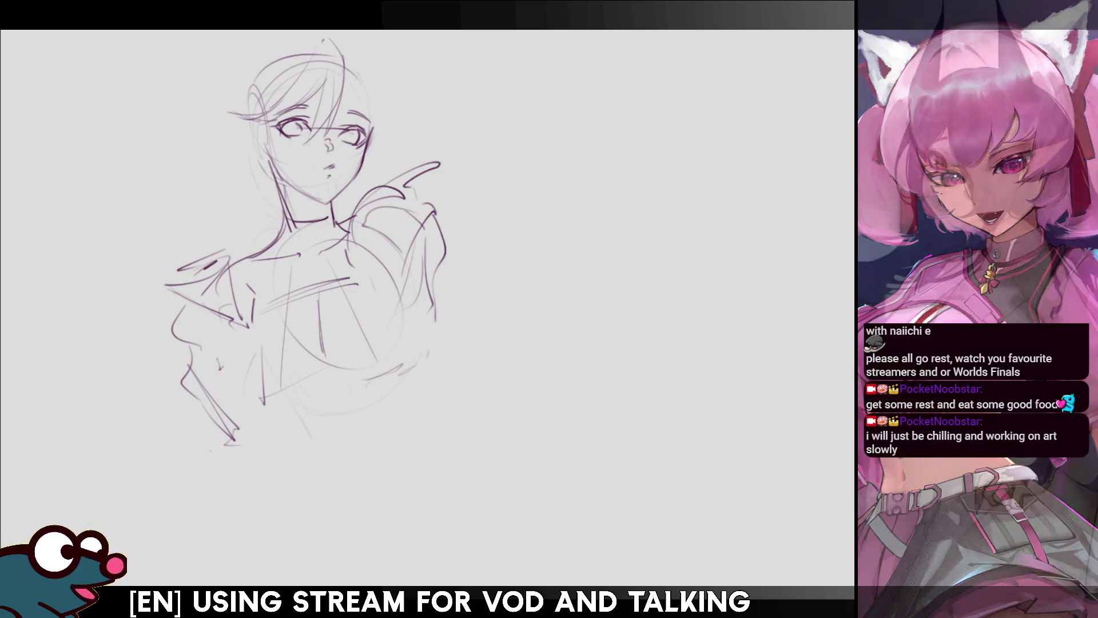
Shift the top-of-head hair slightly left with Free Transform, then add a stroke beside the right eye.
key("ctrl+t")
left_click_drag(344, 49, 335, 59)
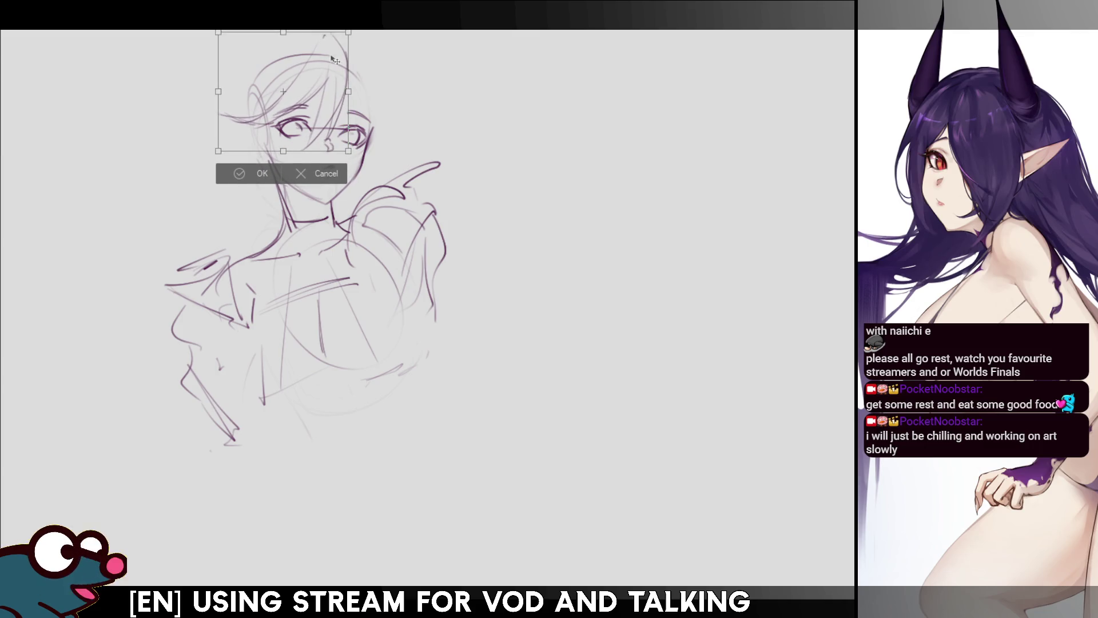
left_click(276, 172)
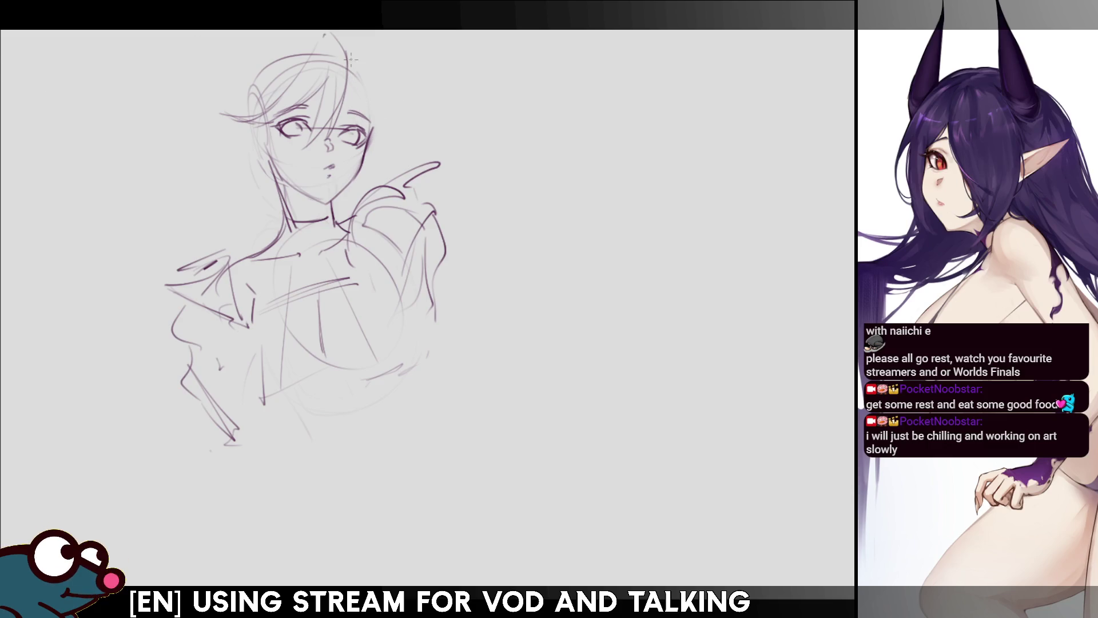
left_click_drag(371, 120, 366, 140)
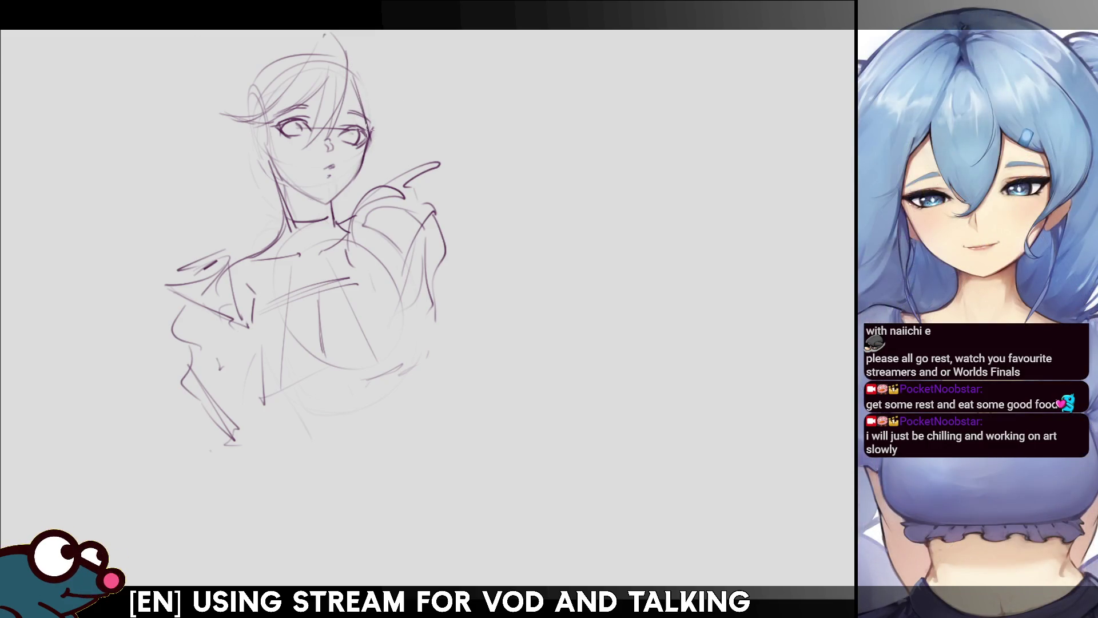
Draw hair strands falling down the right side of the face.
left_click_drag(349, 80, 370, 133)
left_click_drag(351, 93, 369, 130)
left_click_drag(350, 80, 362, 116)
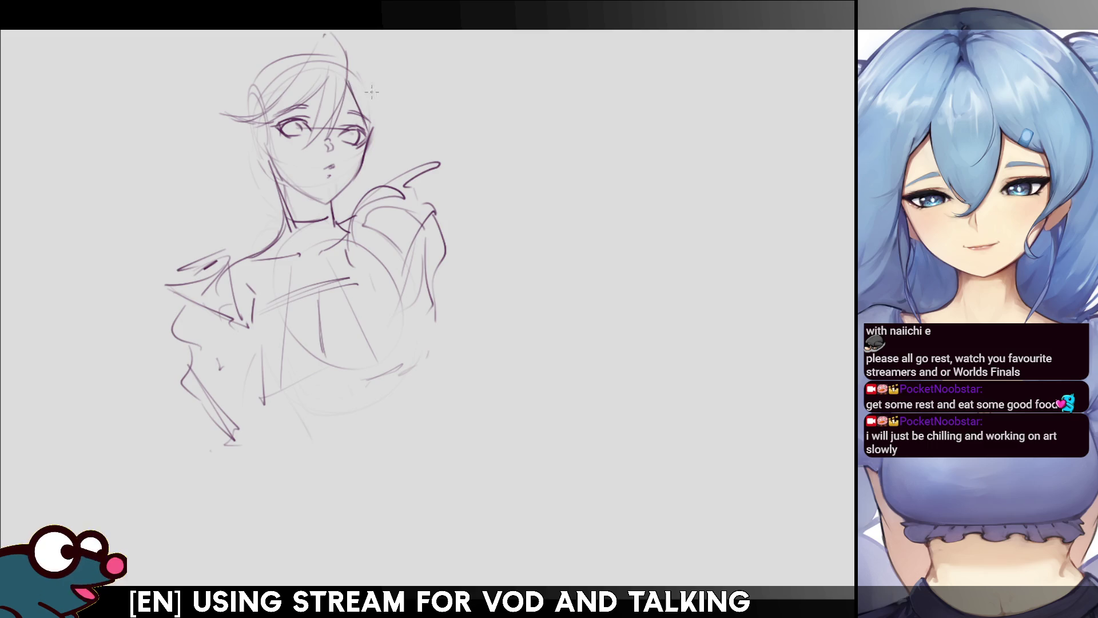
left_click_drag(373, 78, 365, 174)
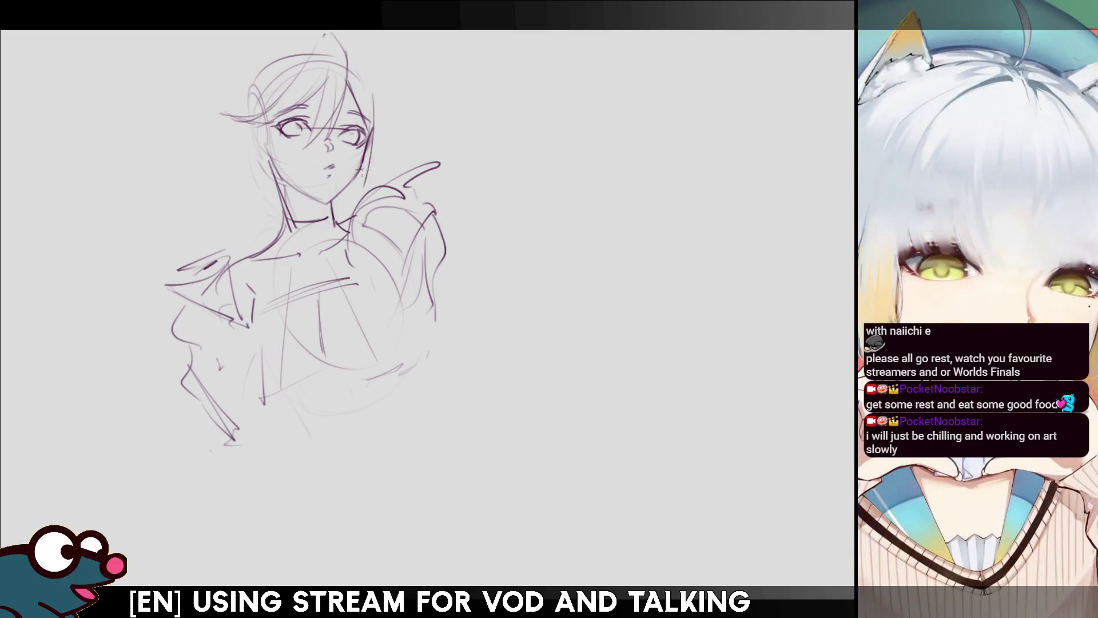
key("ctrl+z")
left_click_drag(378, 111, 361, 186)
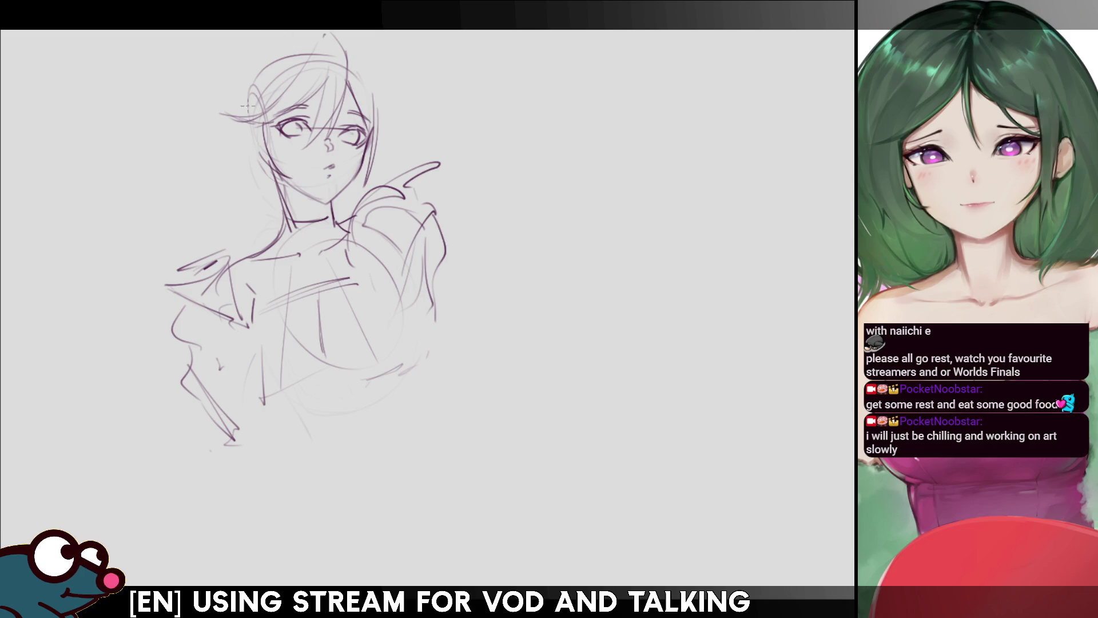
Draw curved hair strands falling down the left side of the face.
left_click_drag(233, 114, 198, 172)
mouse_move(258, 125)
left_mouse_down()
mouse_move(230, 175)
mouse_move(251, 146)
mouse_move(251, 169)
left_mouse_up()
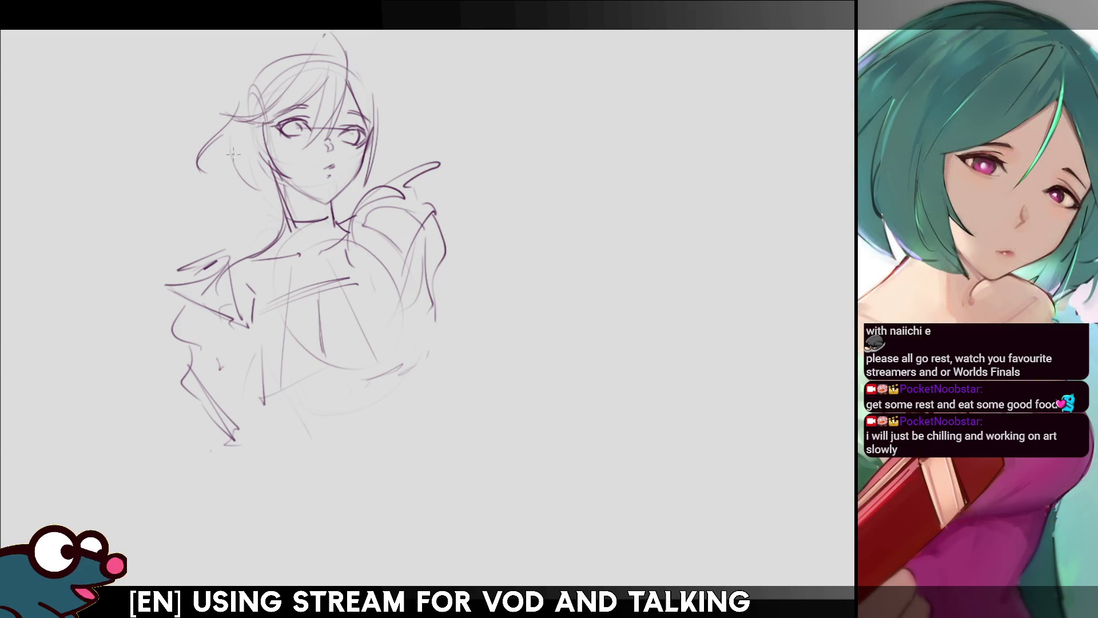
left_click_drag(239, 98, 230, 188)
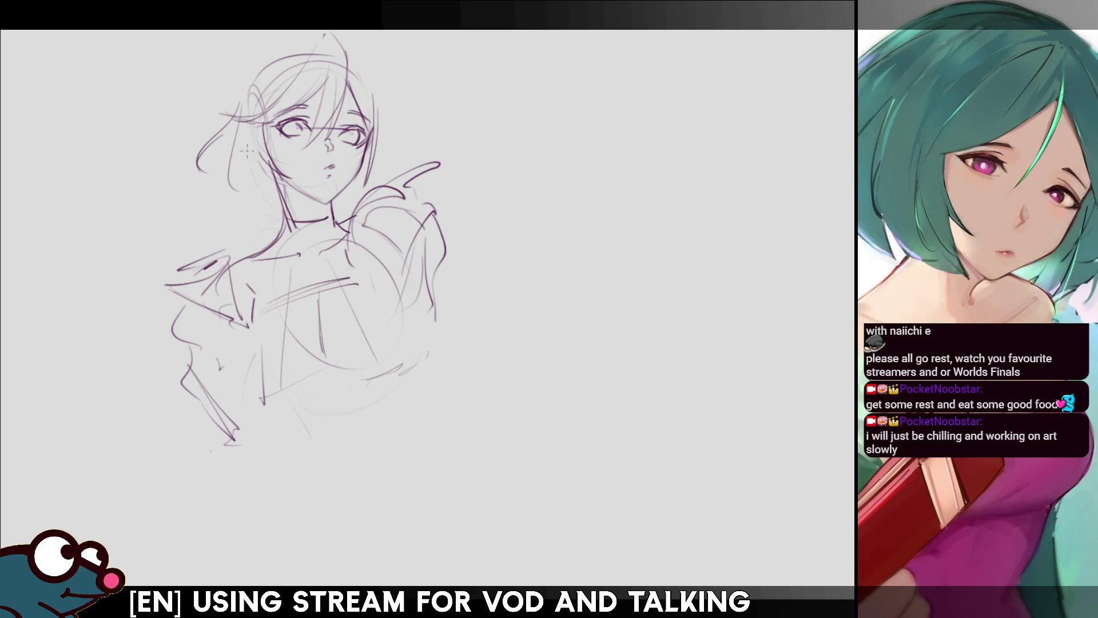
key("ctrl+z")
key("ctrl+z")
key("ctrl+z")
mouse_move(237, 113)
left_mouse_down()
mouse_move(220, 159)
mouse_move(246, 190)
left_mouse_up()
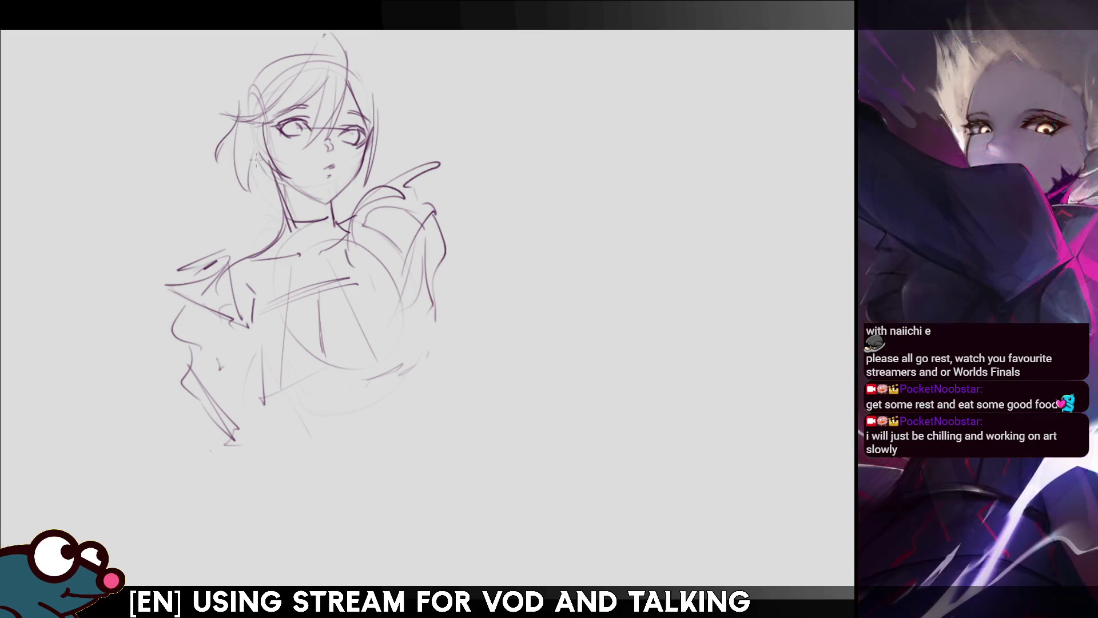
mouse_move(249, 152)
left_mouse_down()
mouse_move(250, 197)
mouse_move(266, 195)
left_mouse_up()
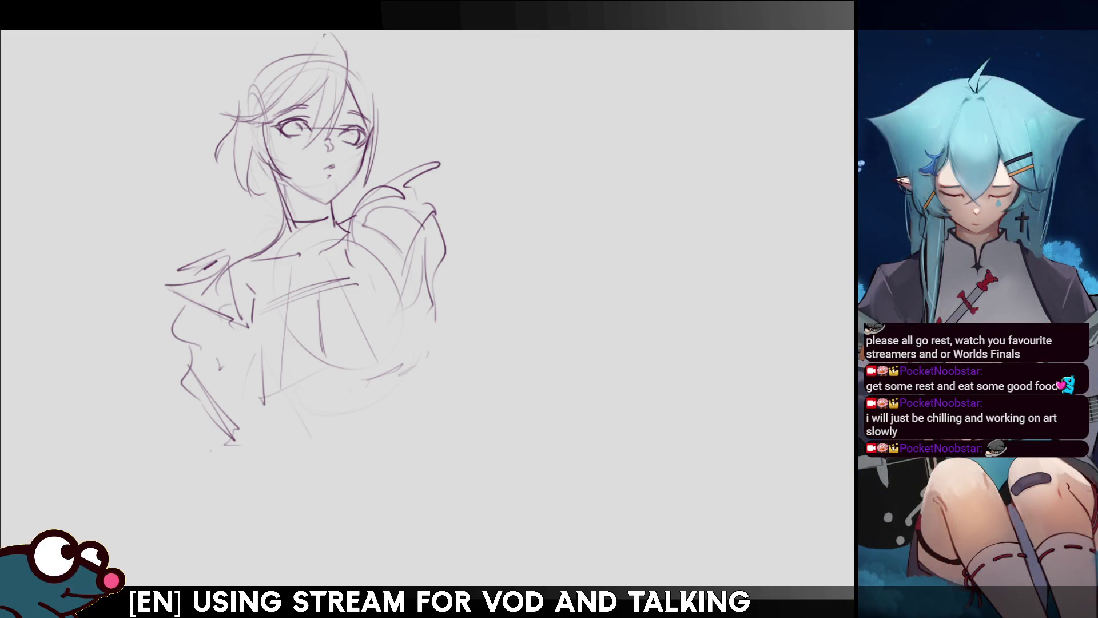
Add more strands along the right hair and curving over the top right of the head.
mouse_move(375, 103)
left_mouse_down()
mouse_move(385, 136)
mouse_move(372, 147)
left_mouse_up()
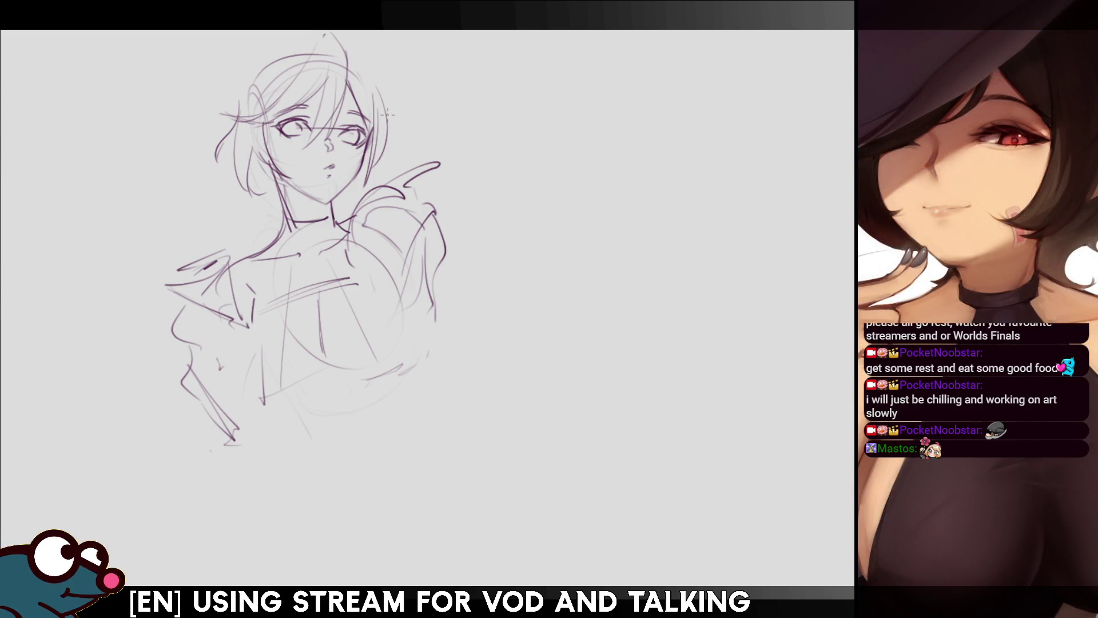
left_click_drag(386, 108, 408, 145)
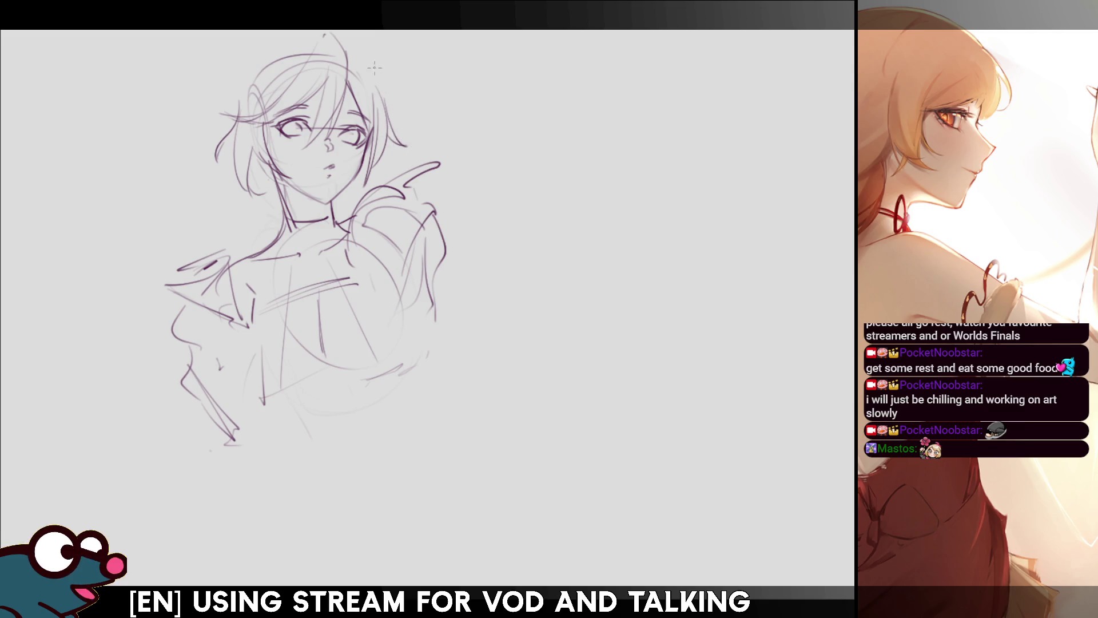
left_click_drag(352, 42, 388, 109)
left_click_drag(345, 40, 387, 90)
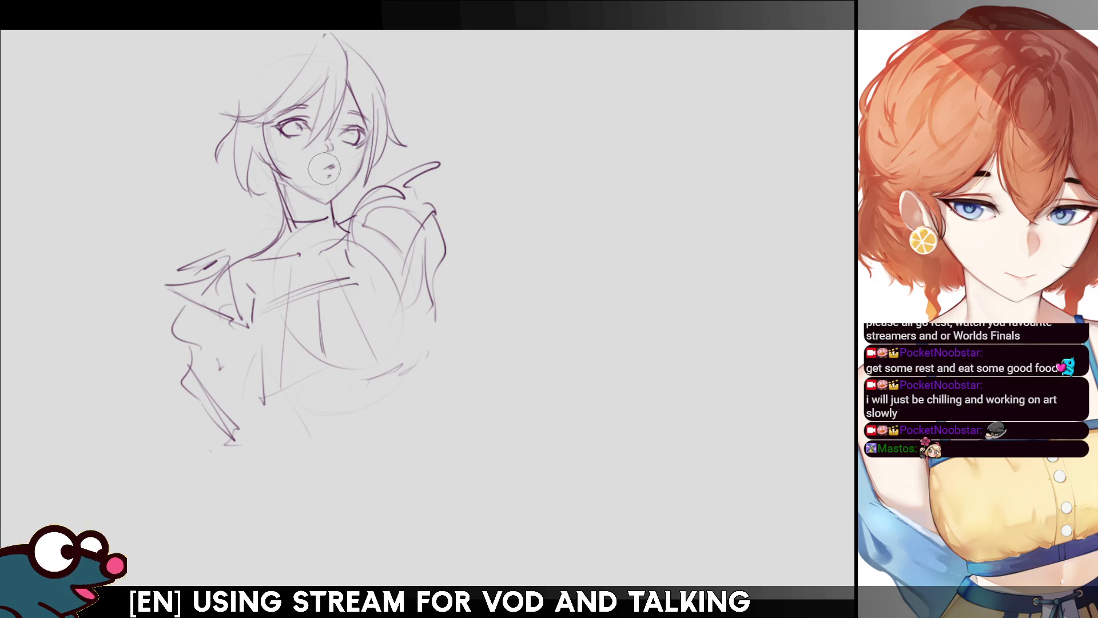
key("bracketleft")
key("bracketleft")
key("bracketleft")
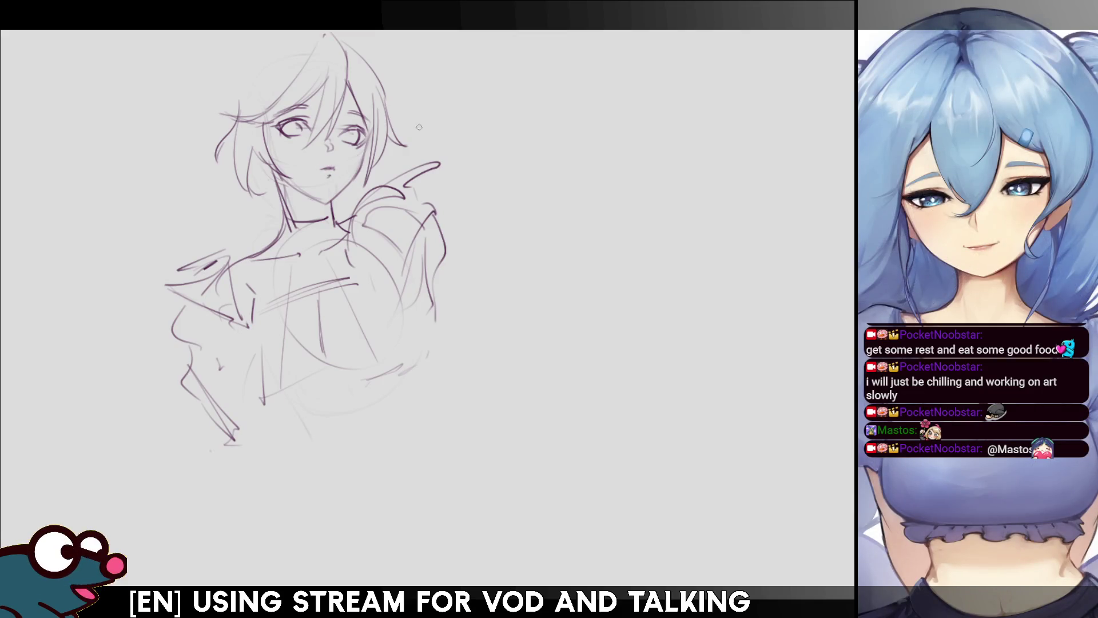
Redraw the top-left head outline as a rounder, finer curve, checking it in mirrored view.
key("m")
key("m")
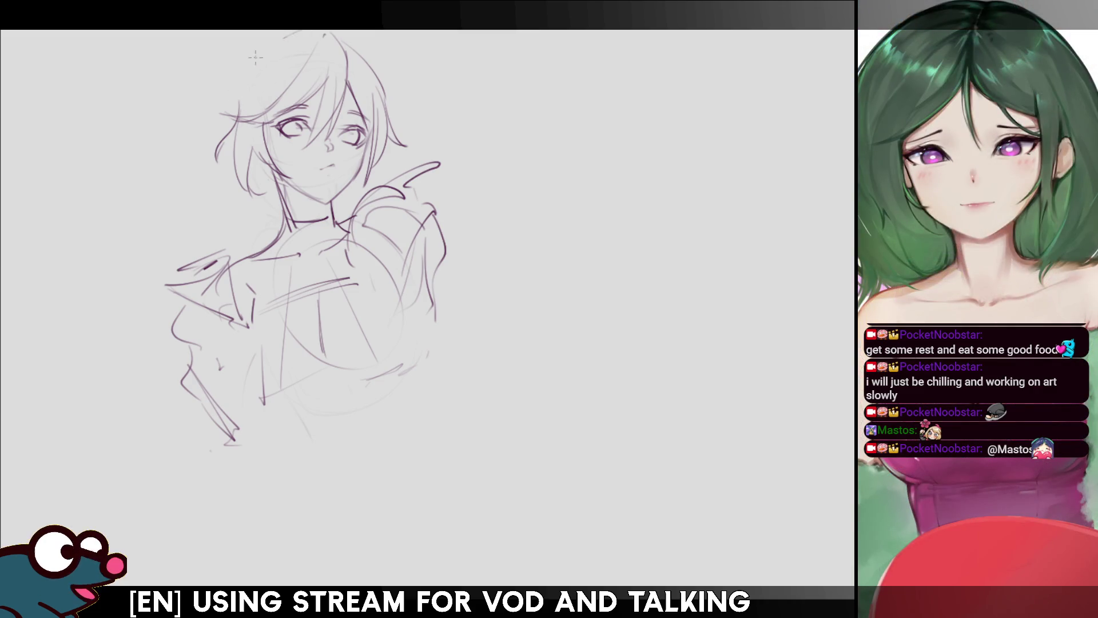
left_click_drag(302, 32, 216, 117)
left_click_drag(269, 49, 220, 144)
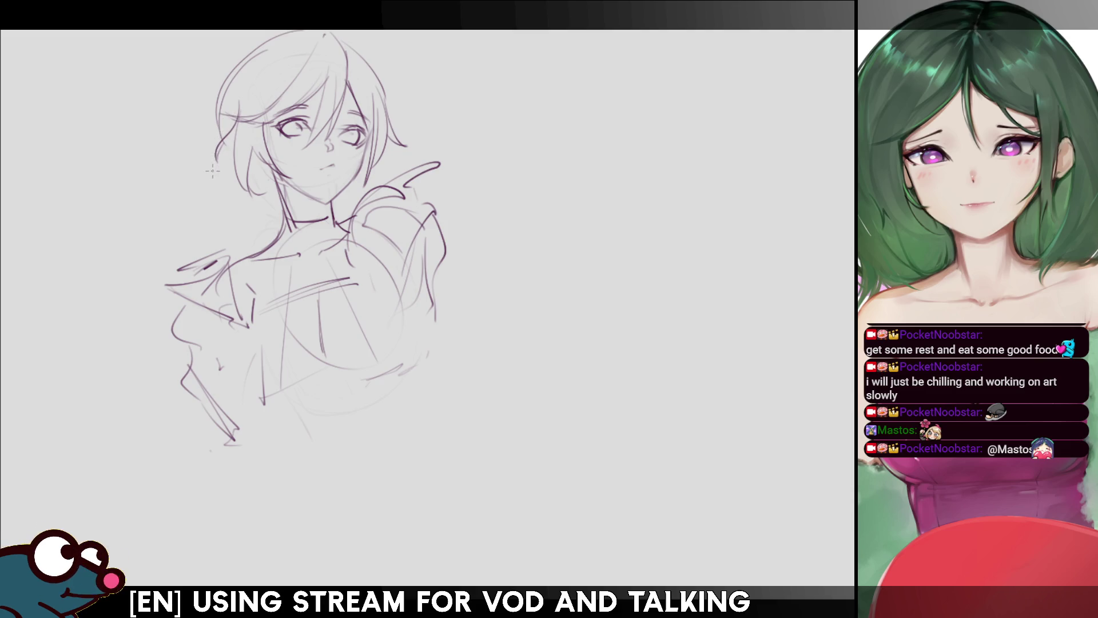
key("ctrl+z")
key("ctrl+z")
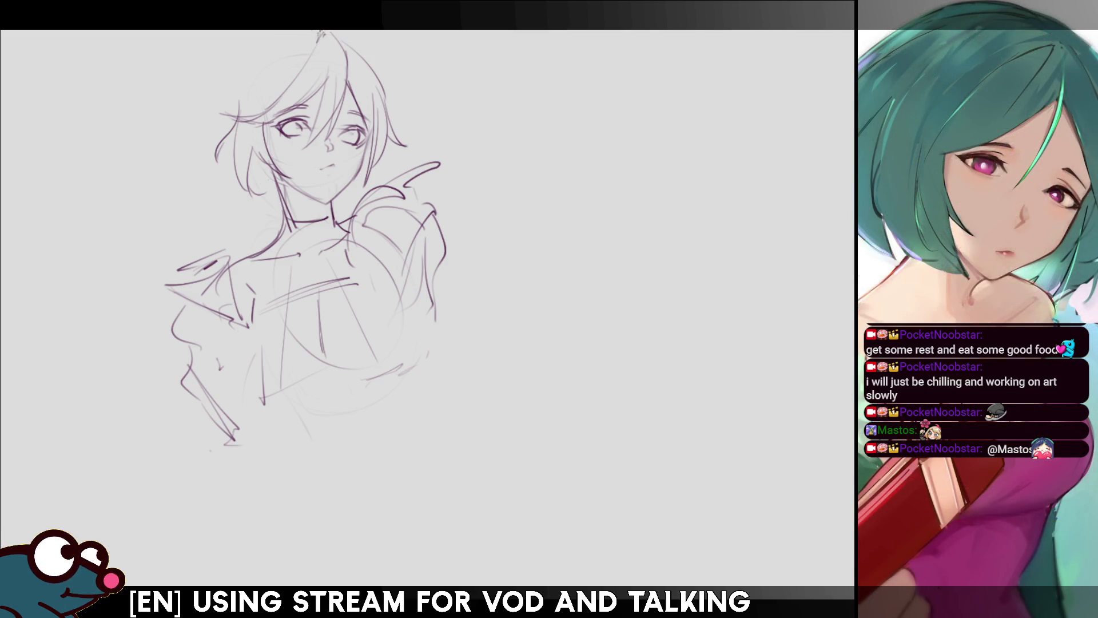
left_click_drag(306, 32, 240, 109)
key("ctrl+z")
key("ctrl+z")
mouse_move(307, 32)
left_mouse_down()
mouse_move(269, 56)
mouse_move(239, 117)
left_mouse_up()
left_click_drag(246, 62, 226, 107)
key("m")
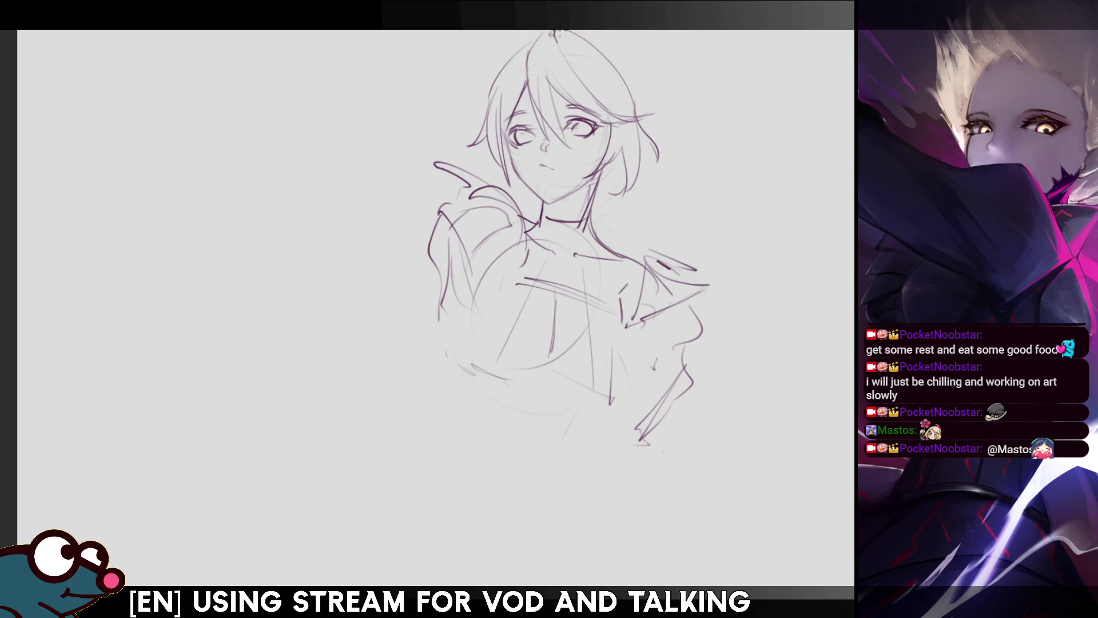
left_click_drag(574, 32, 625, 94)
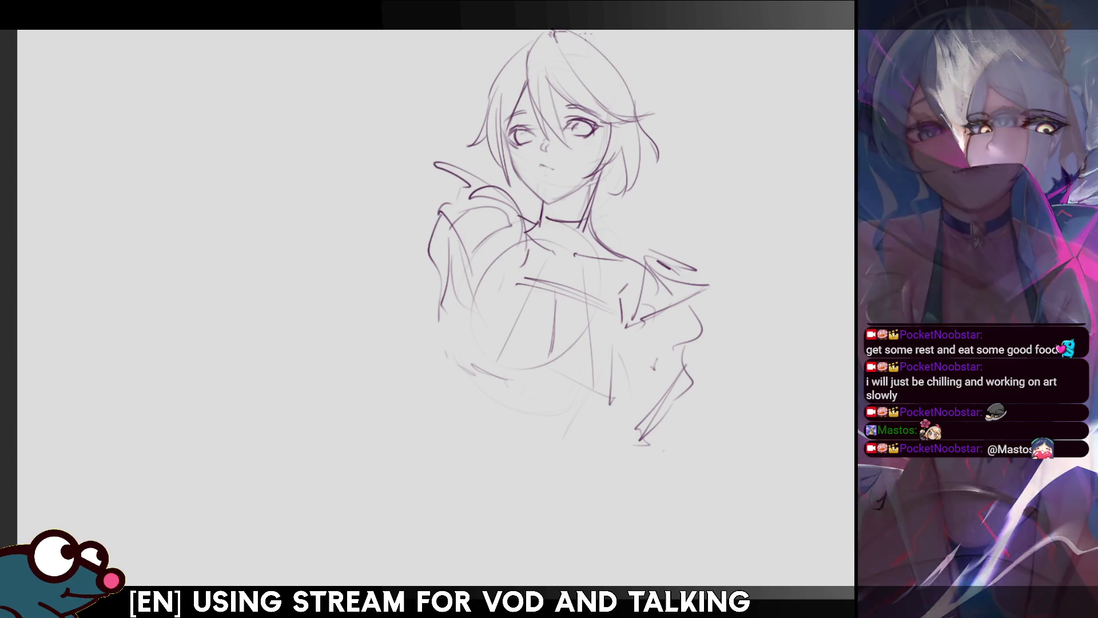
Redraw the back of the head as a tighter outer curve in the flipped view.
left_click_drag(572, 33, 642, 87)
key("ctrl+z")
left_click_drag(570, 36, 632, 104)
left_click_drag(554, 31, 633, 99)
key("ctrl+z")
left_click_drag(559, 31, 635, 102)
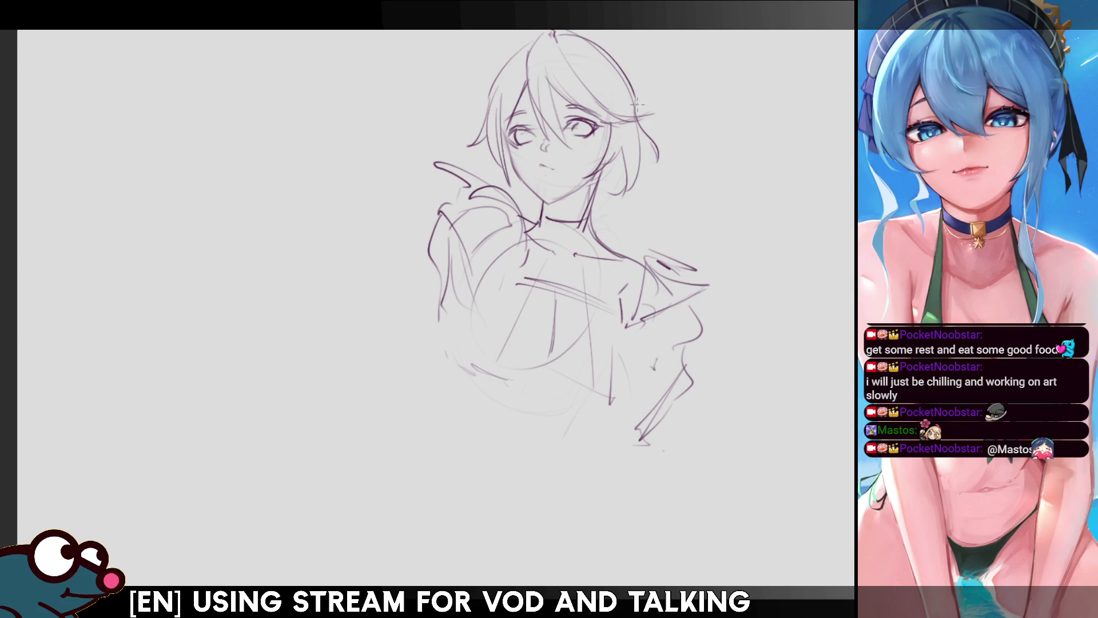
Enlarge the brush, flip the view back, and slightly resize the head with a confirmed transform.
mouse_move(611, 36)
left_mouse_down()
mouse_move(673, 40)
mouse_move(681, 55)
mouse_move(680, 33)
left_mouse_up()
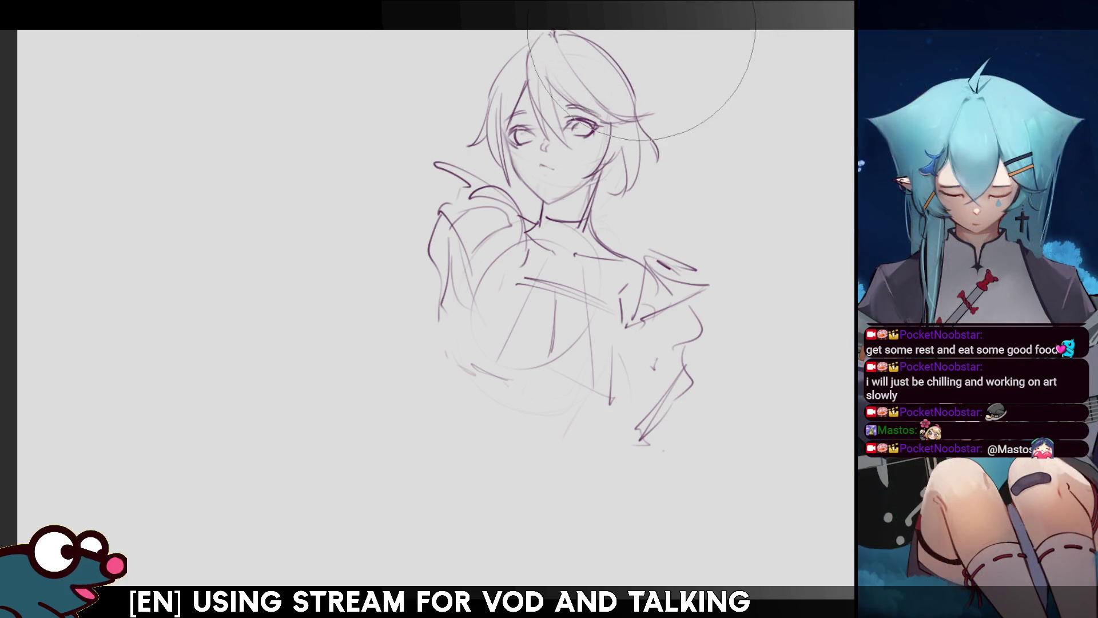
key("m")
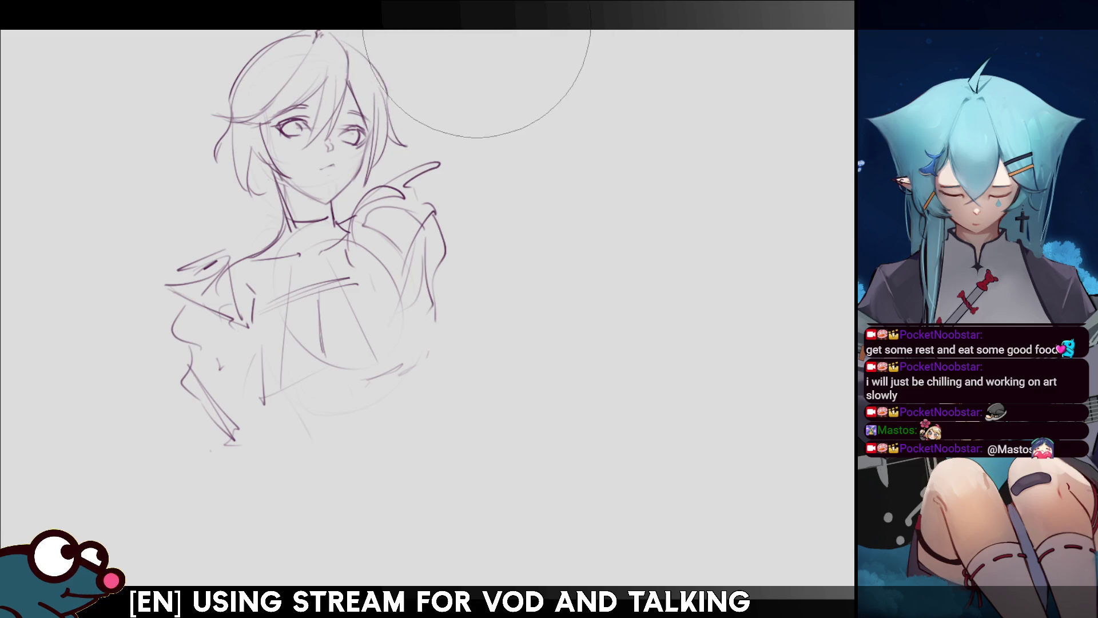
left_click_drag(415, 16, 456, 47)
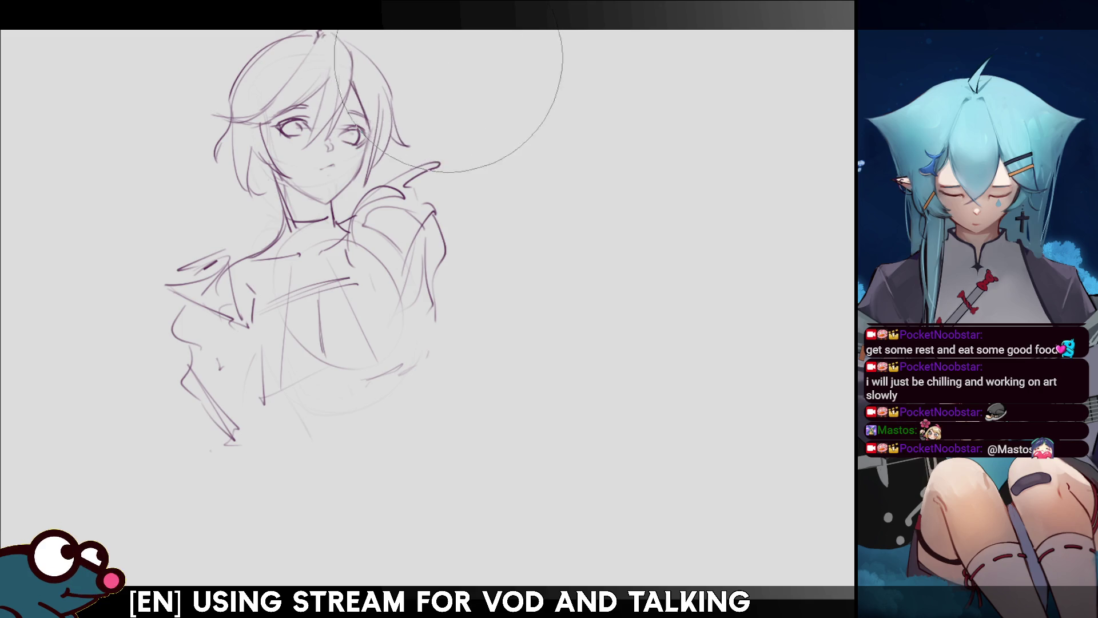
key("ctrl+t")
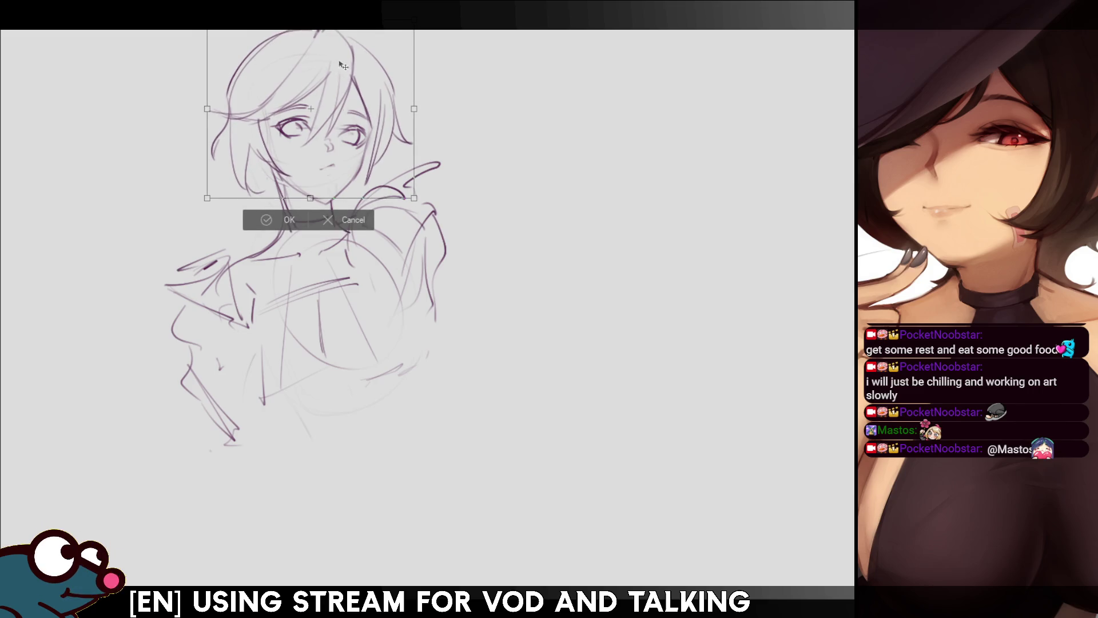
left_click(283, 221)
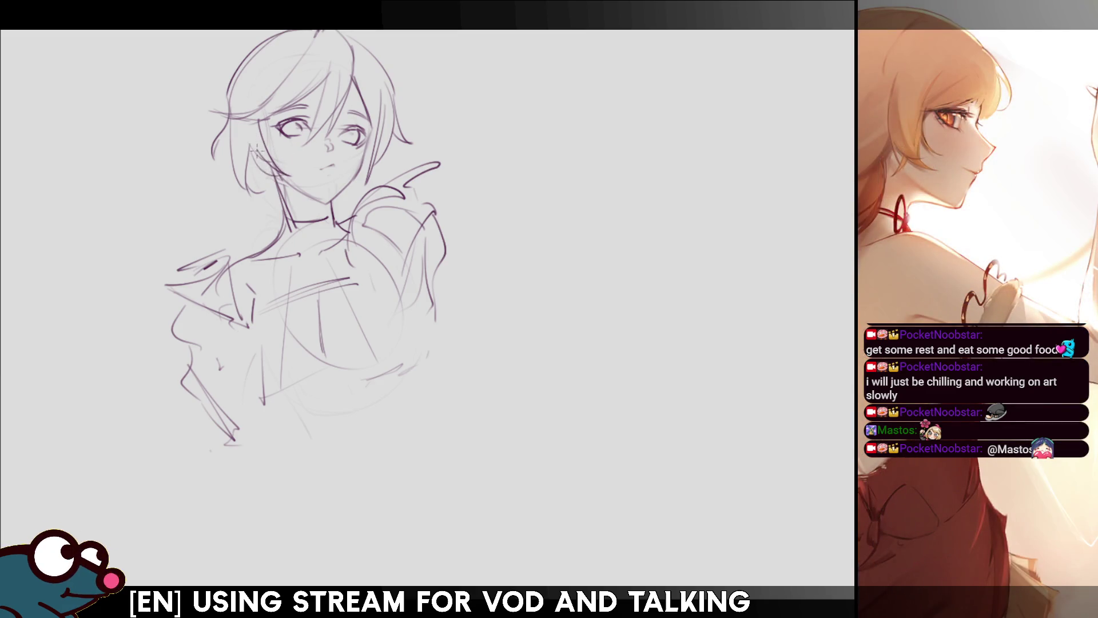
Add a short stroke on the left cheek, discard a trial stroke on the head, and pan to clear space above it.
left_click_drag(257, 153, 275, 177)
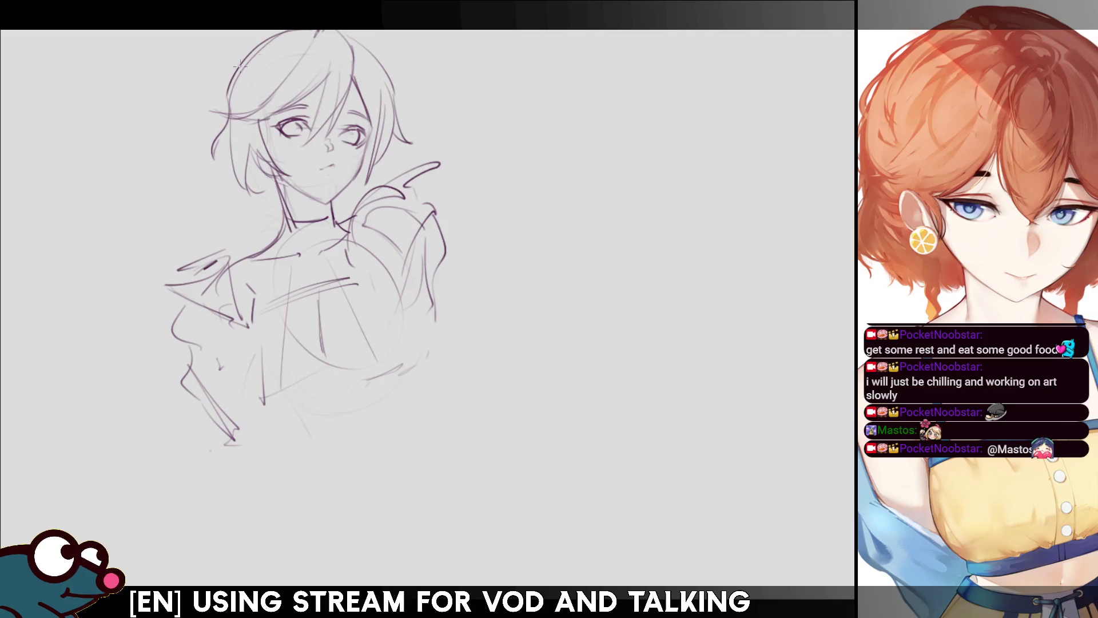
left_click_drag(251, 37, 261, 34)
key("ctrl+z")
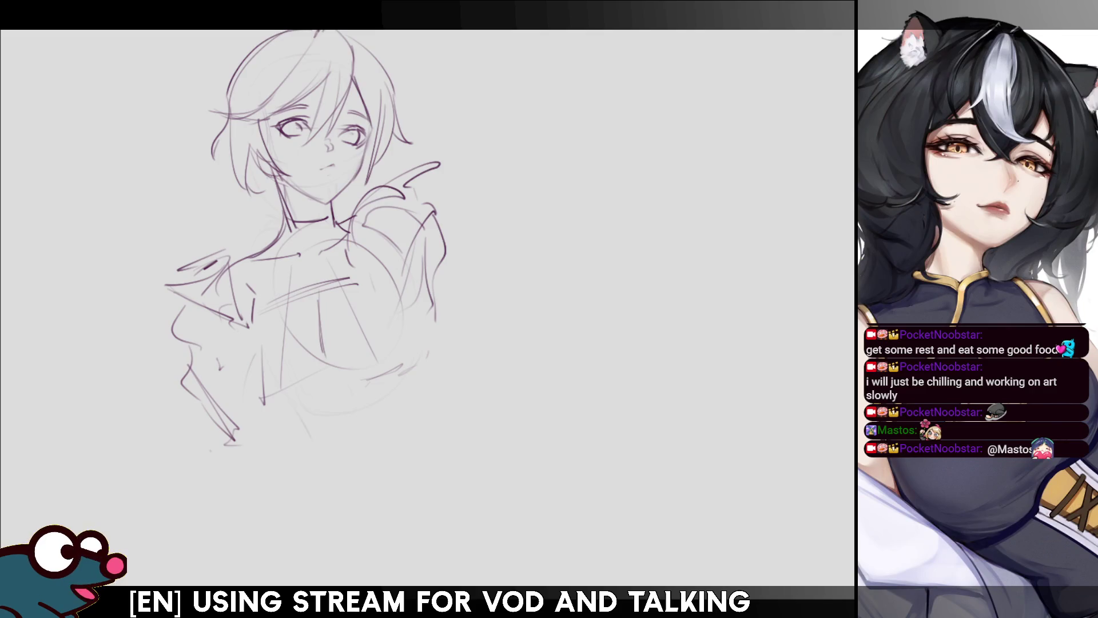
left_click_drag(351, 67, 378, 150)
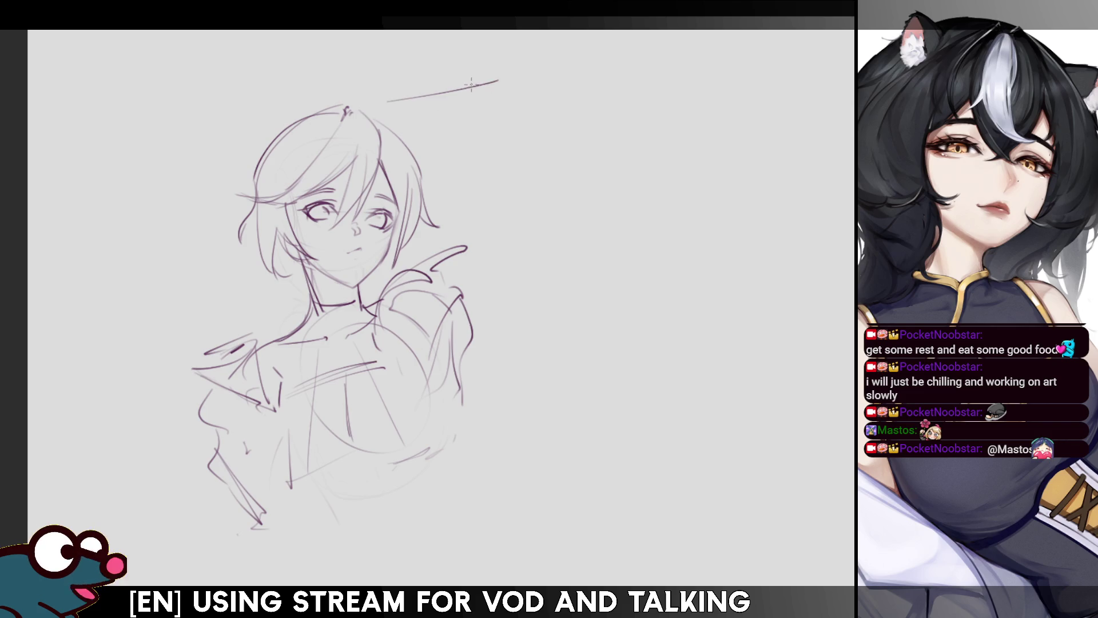
Sketch two pointed fox ears above the head, with inner-ear lines, redoing failed attempts.
left_click_drag(378, 107, 457, 76)
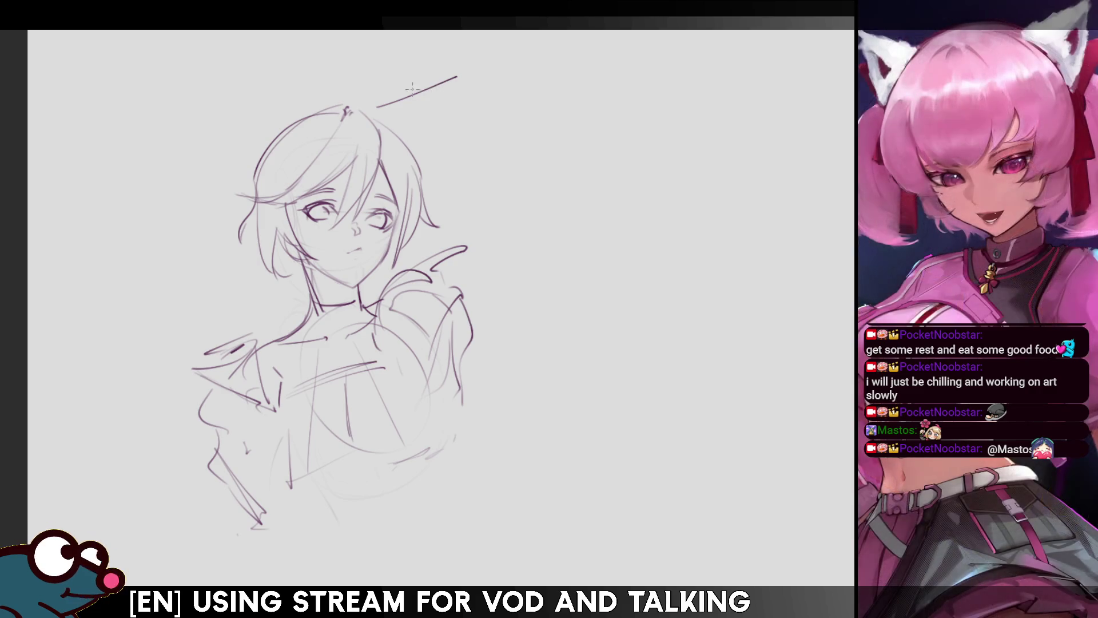
key("ctrl+z")
mouse_move(366, 107)
left_mouse_down()
mouse_move(433, 67)
mouse_move(416, 122)
mouse_move(454, 62)
left_mouse_up()
key("ctrl+z")
key("ctrl+z")
key("ctrl+z")
mouse_move(367, 107)
left_mouse_down()
mouse_move(460, 69)
mouse_move(403, 131)
left_mouse_up()
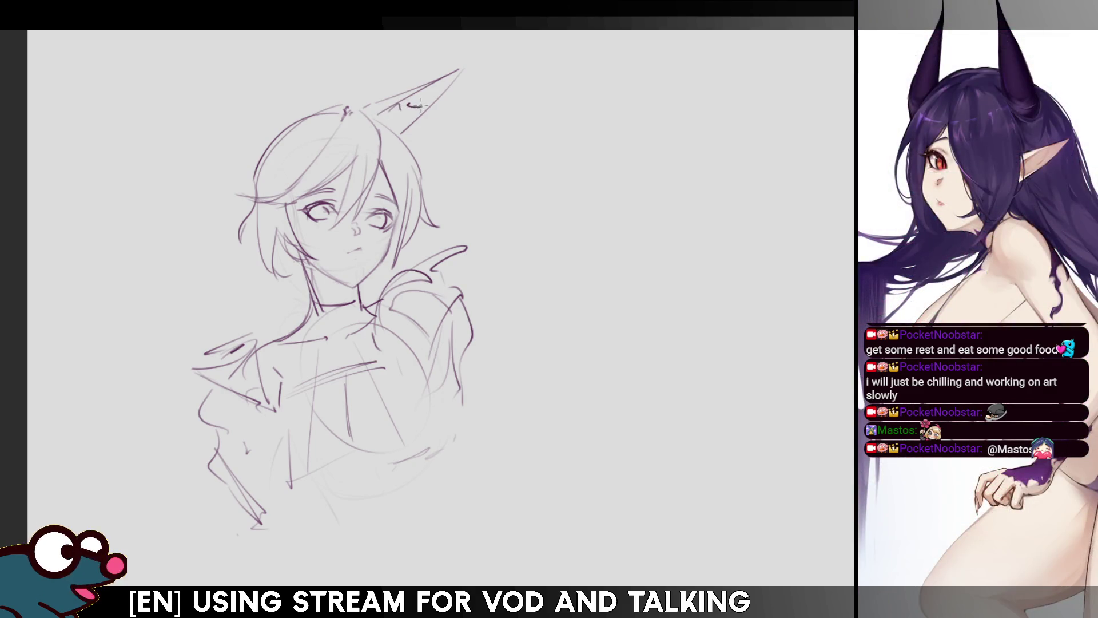
left_click_drag(422, 104, 407, 133)
left_click_drag(274, 132, 343, 31)
left_click_drag(344, 32, 336, 108)
key("ctrl+z")
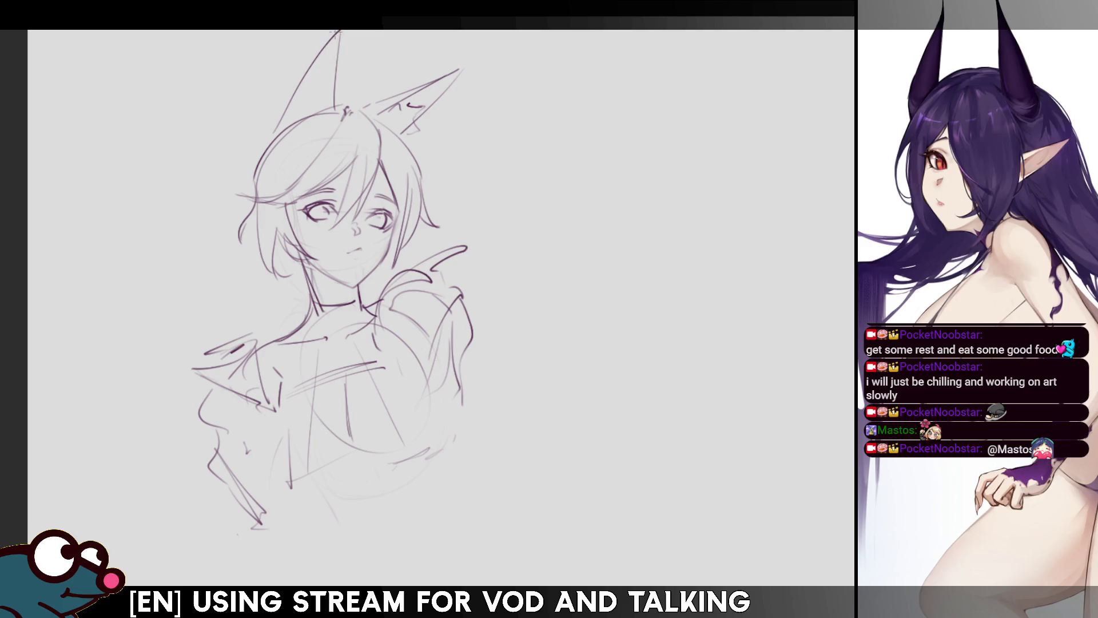
mouse_move(309, 86)
left_mouse_down()
mouse_move(343, 88)
mouse_move(330, 112)
left_mouse_up()
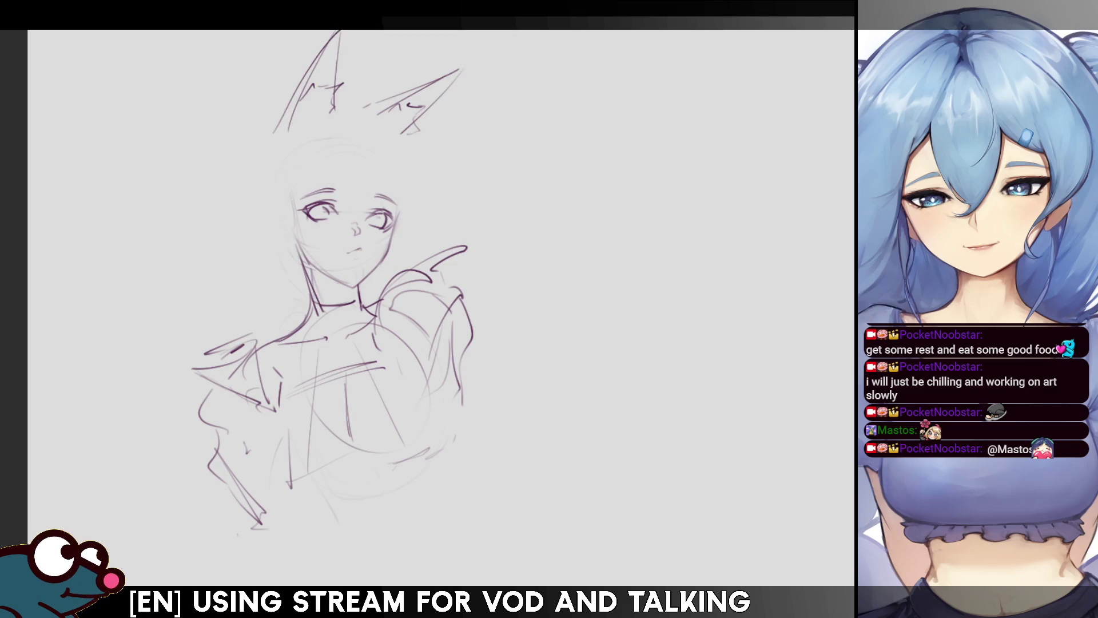
Draw the long curved tail sweeping down the figure's left side, retrying strokes until it fits.
mouse_move(244, 121)
left_mouse_down()
mouse_move(286, 77)
mouse_move(158, 264)
mouse_move(153, 376)
left_mouse_up()
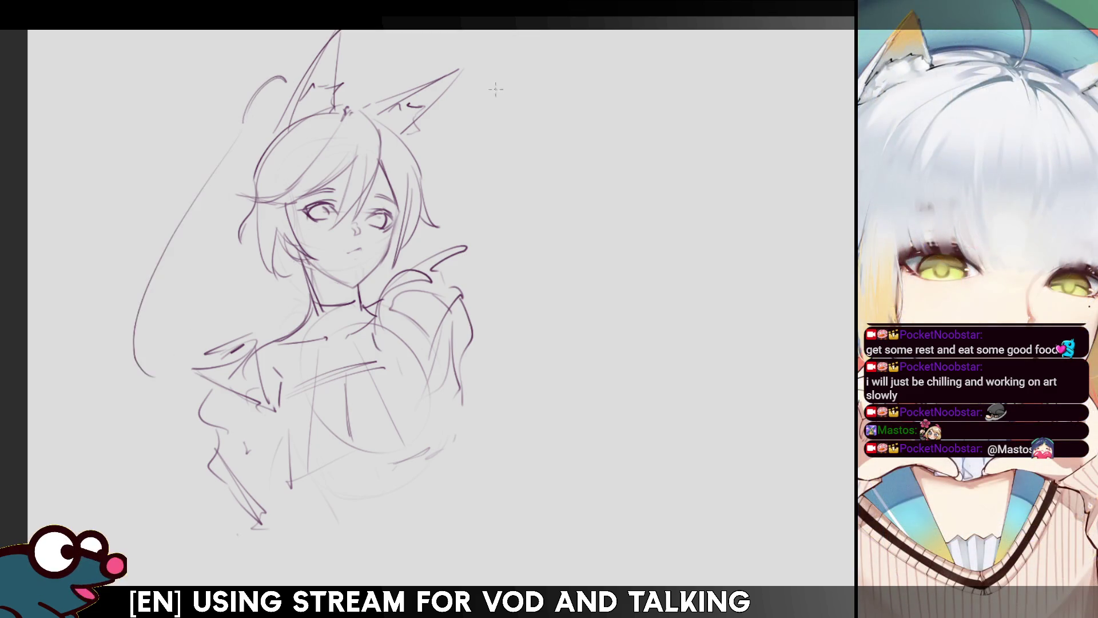
key("ctrl+z")
key("ctrl+z")
left_click_drag(241, 142, 301, 68)
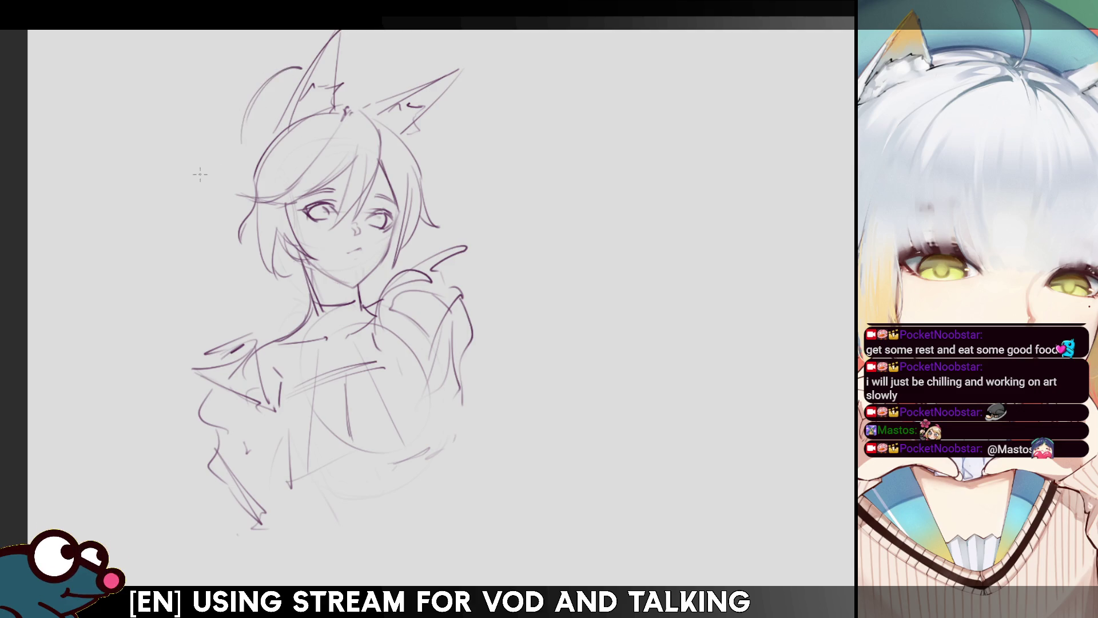
left_click_drag(236, 138, 182, 236)
key("ctrl+z")
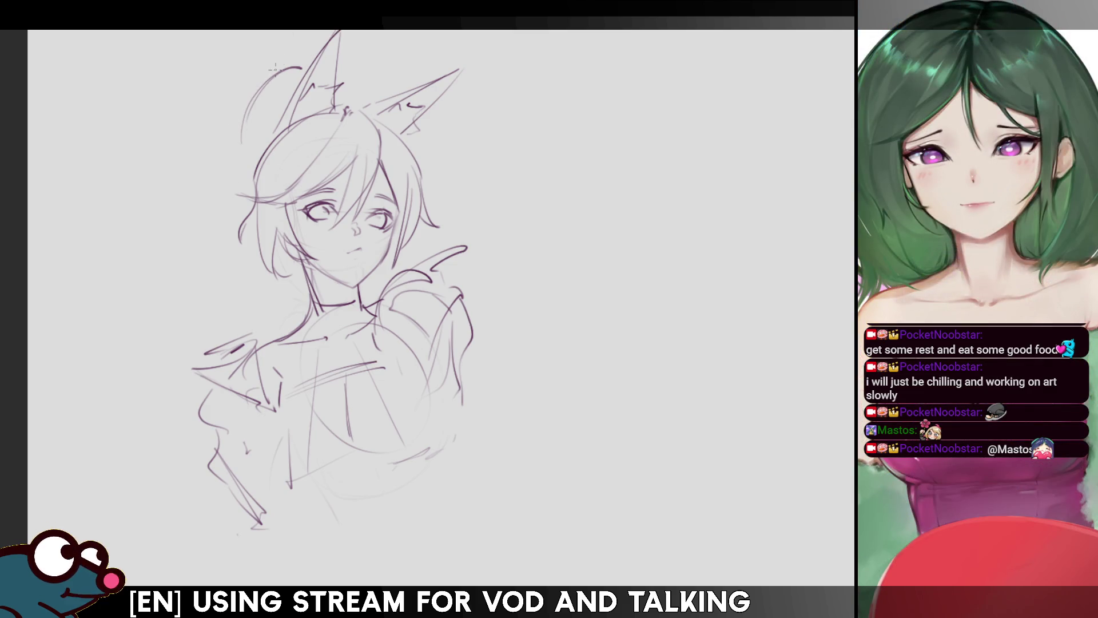
mouse_move(253, 101)
left_mouse_down()
mouse_move(212, 136)
mouse_move(189, 343)
left_mouse_up()
key("ctrl+z")
key("ctrl+z")
left_click_drag(287, 74, 171, 320)
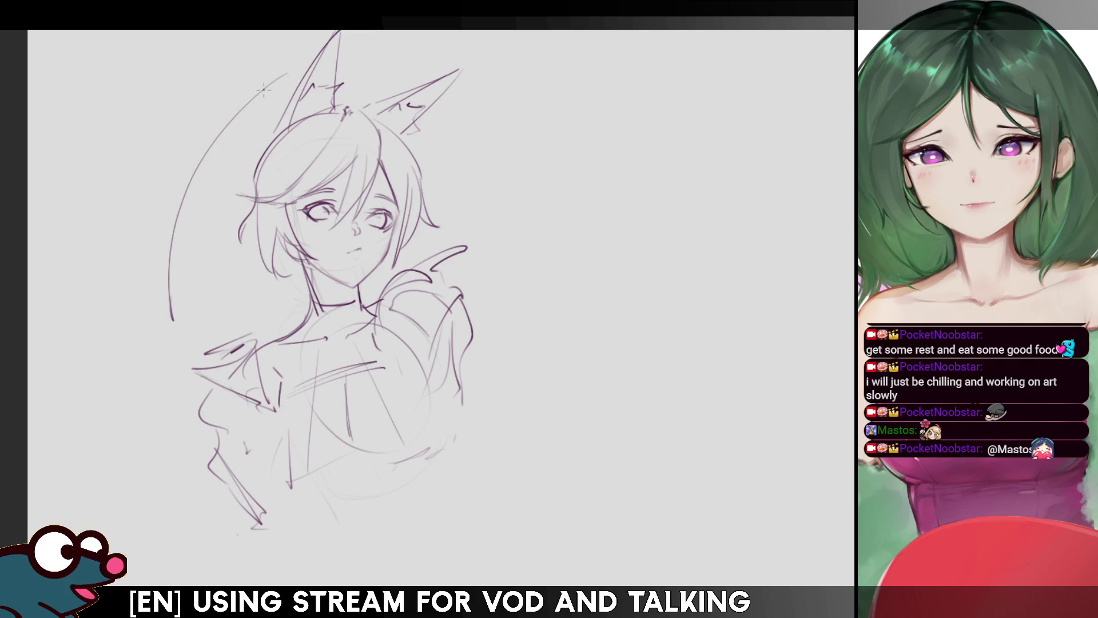
left_click_drag(254, 97, 184, 200)
mouse_move(197, 154)
left_mouse_down()
mouse_move(159, 171)
mouse_move(206, 351)
left_mouse_up()
Check proportions in mirrored view, then sketch a small mouth on the face.
key("m")
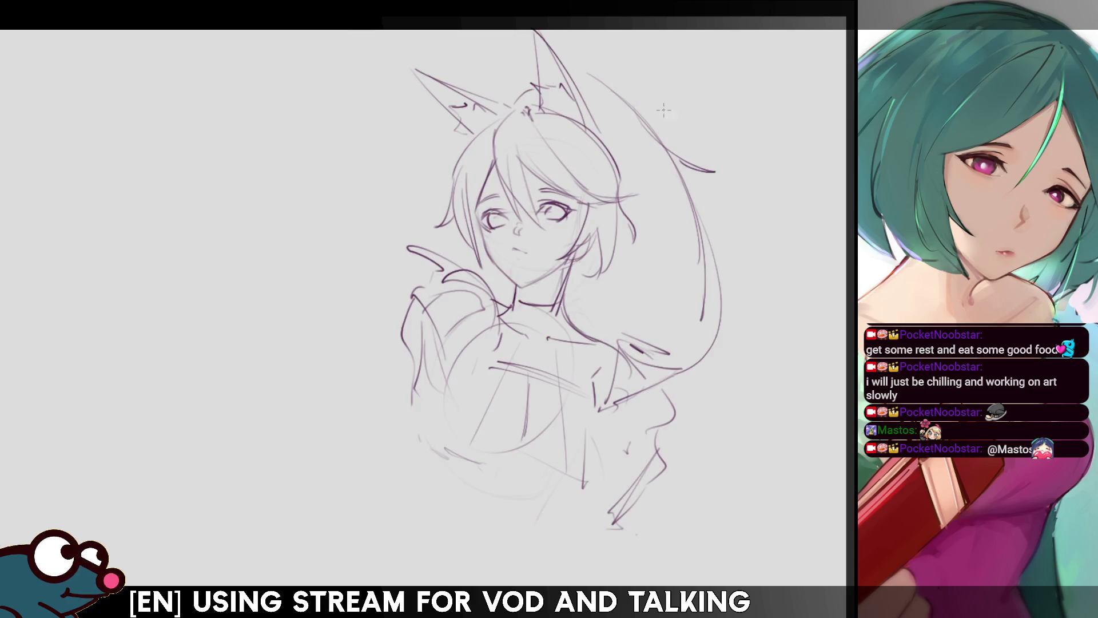
key("m")
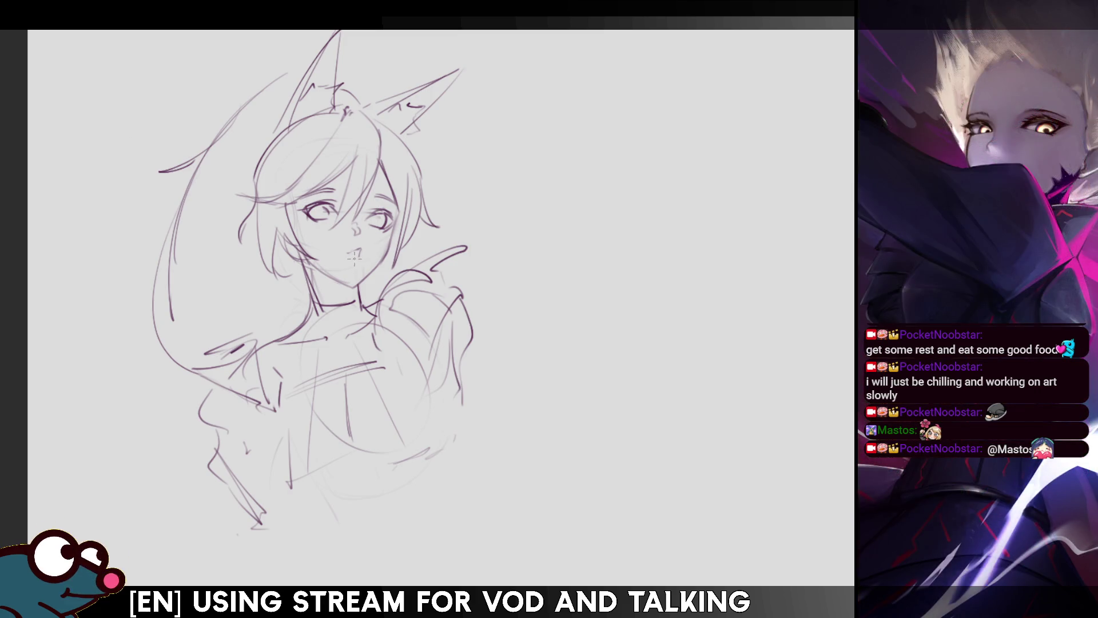
left_click_drag(348, 254, 359, 255)
Darken and define the mouth lines, checking the face in flipped view.
left_click_drag(347, 254, 357, 258)
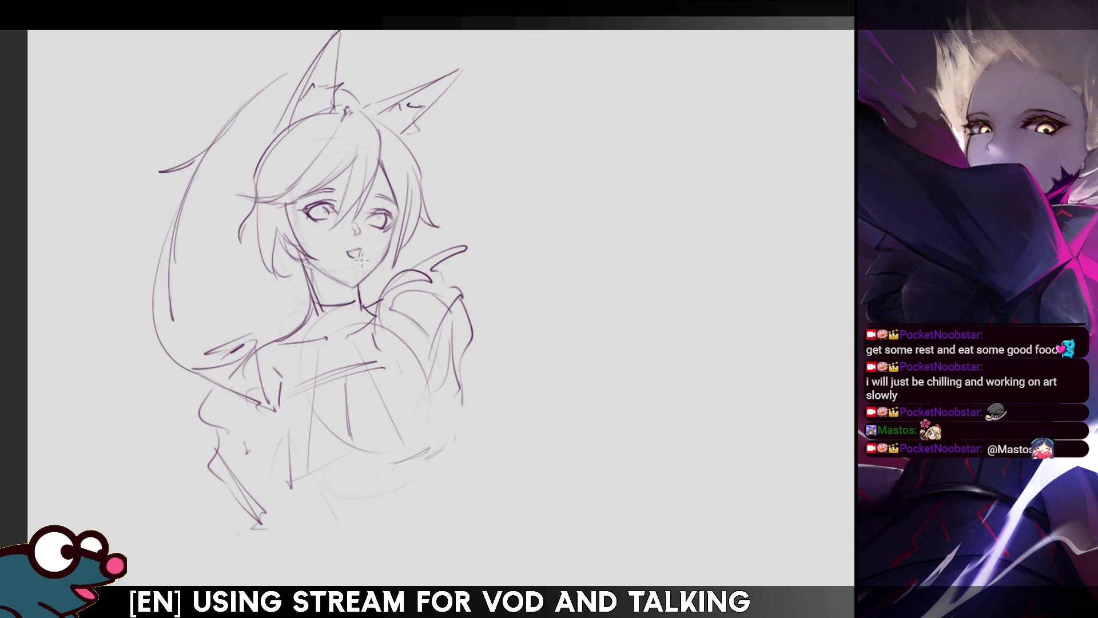
key("m")
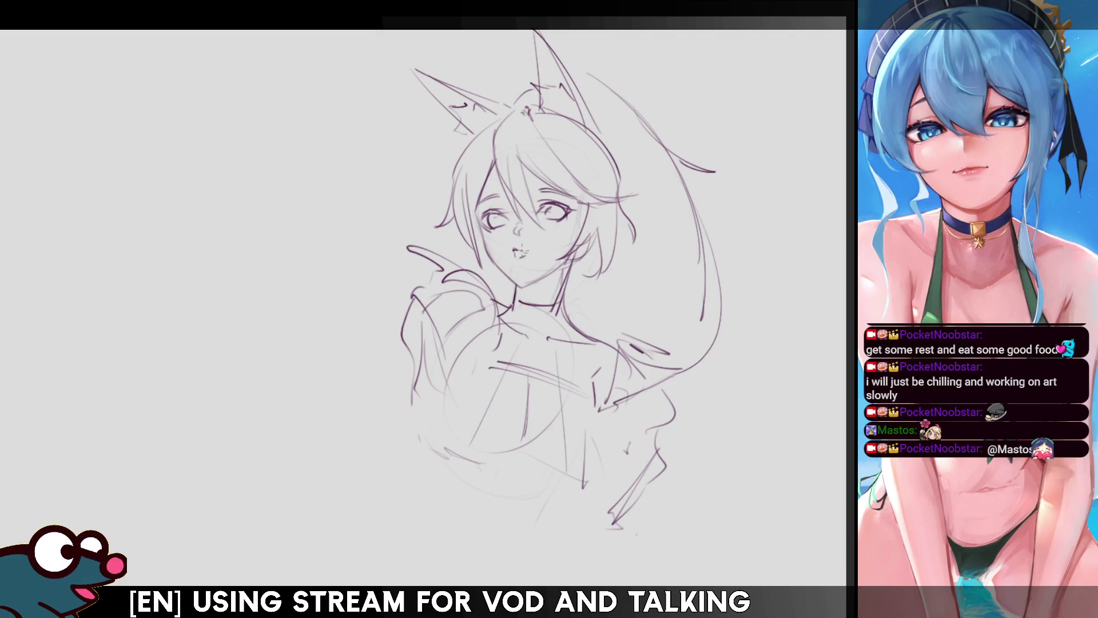
left_click_drag(518, 251, 524, 255)
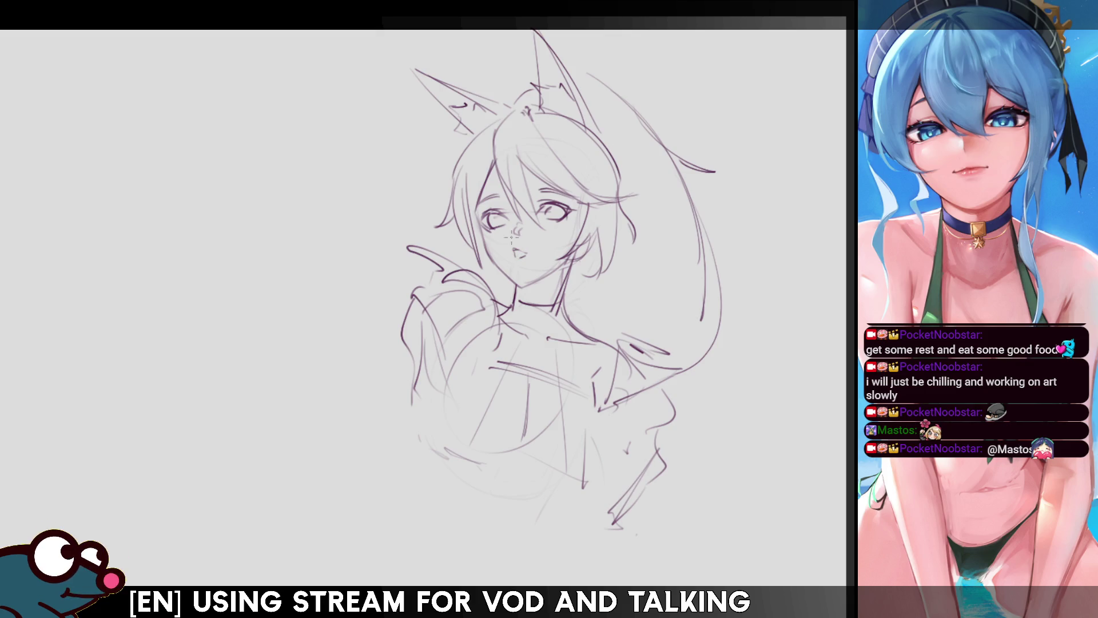
key("h")
key("h")
key("h")
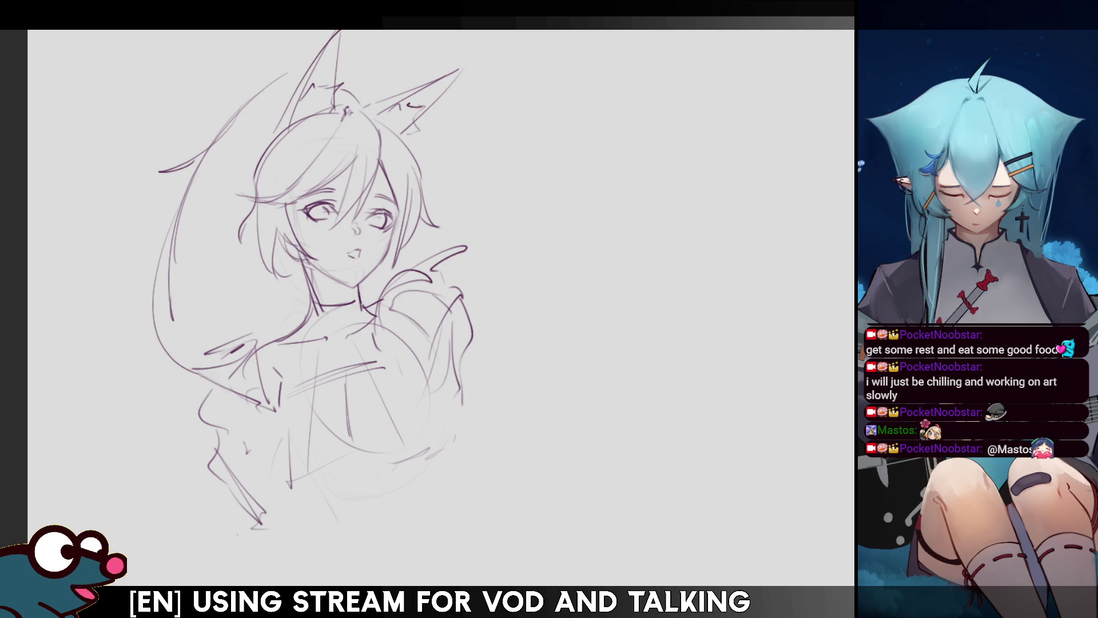
Select the mouth, transform it smaller, deselect, and recheck it in mirrored view.
left_click_drag(333, 243, 369, 267)
key("ctrl+t")
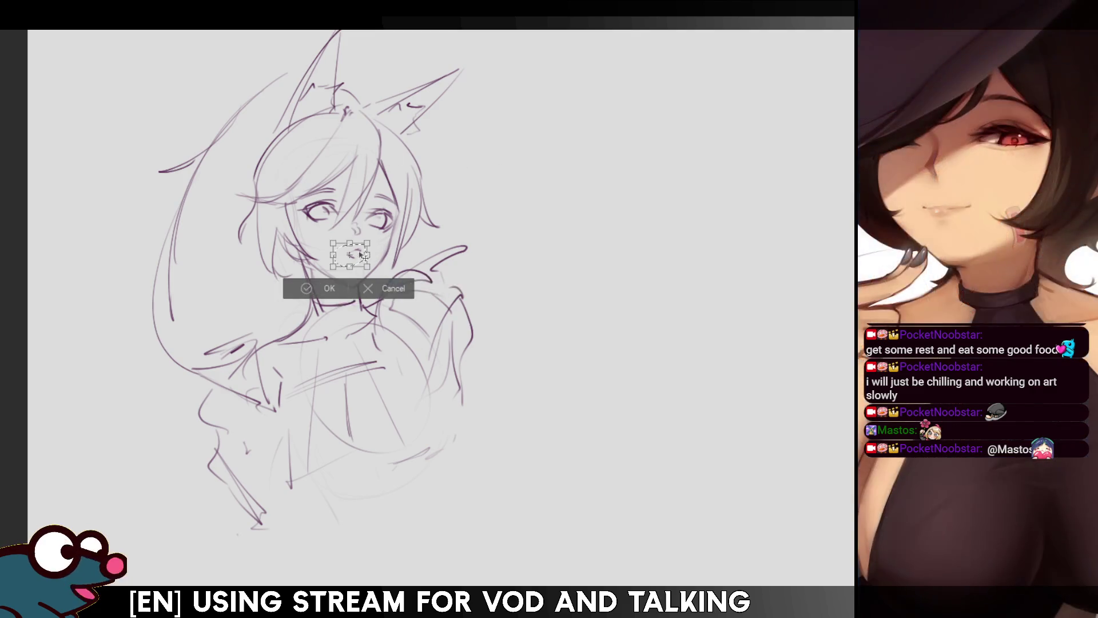
left_click(330, 288)
key("ctrl+d")
key("h")
key("h")
key("ctrl+z")
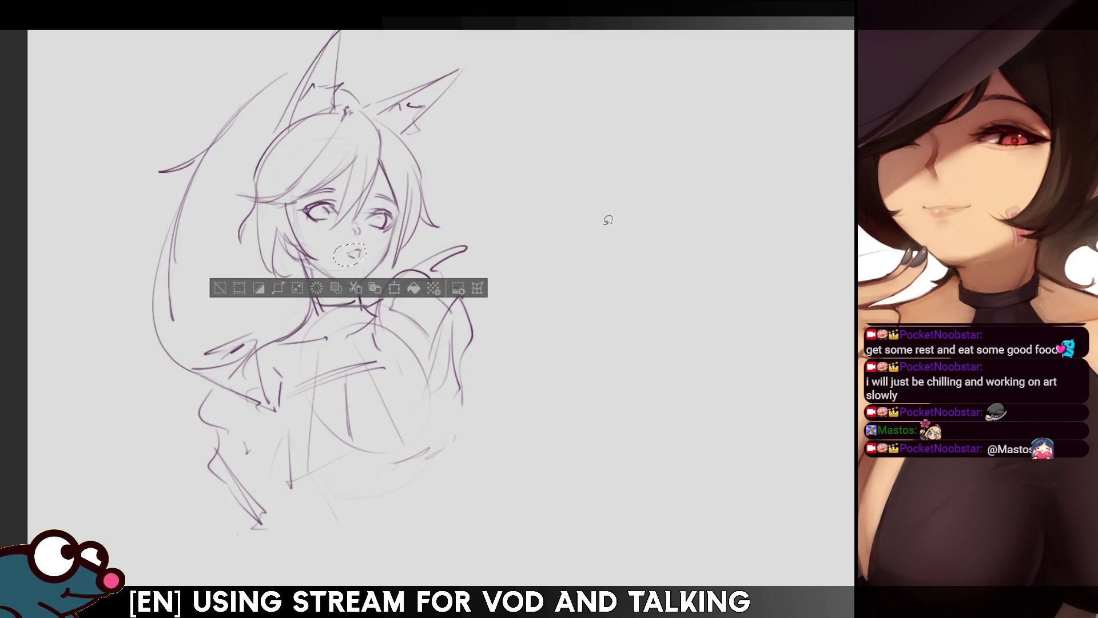
key("ctrl+d")
key("h")
key("h")
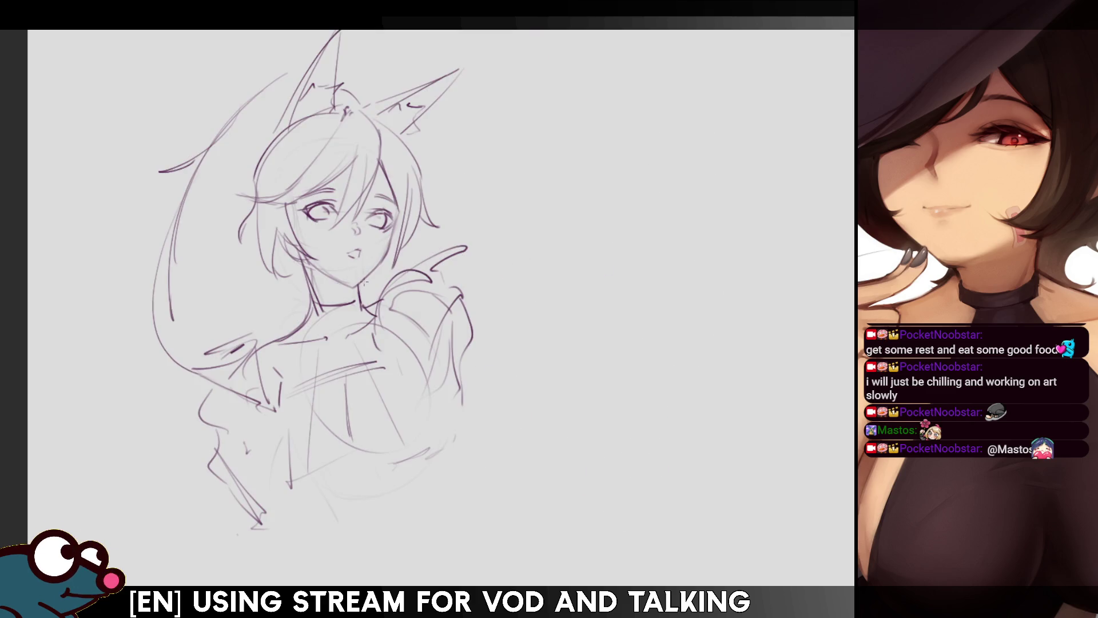
key("h")
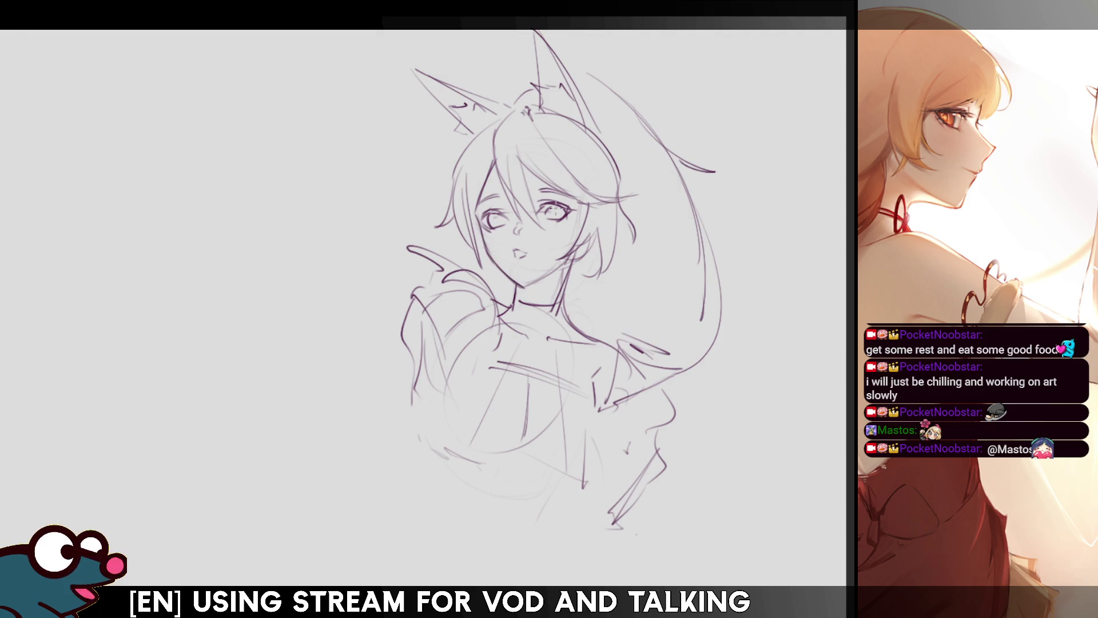
Add a line across the hair and shoulder and refine the raised hand's tip, discarding a stray arm stroke.
key("h")
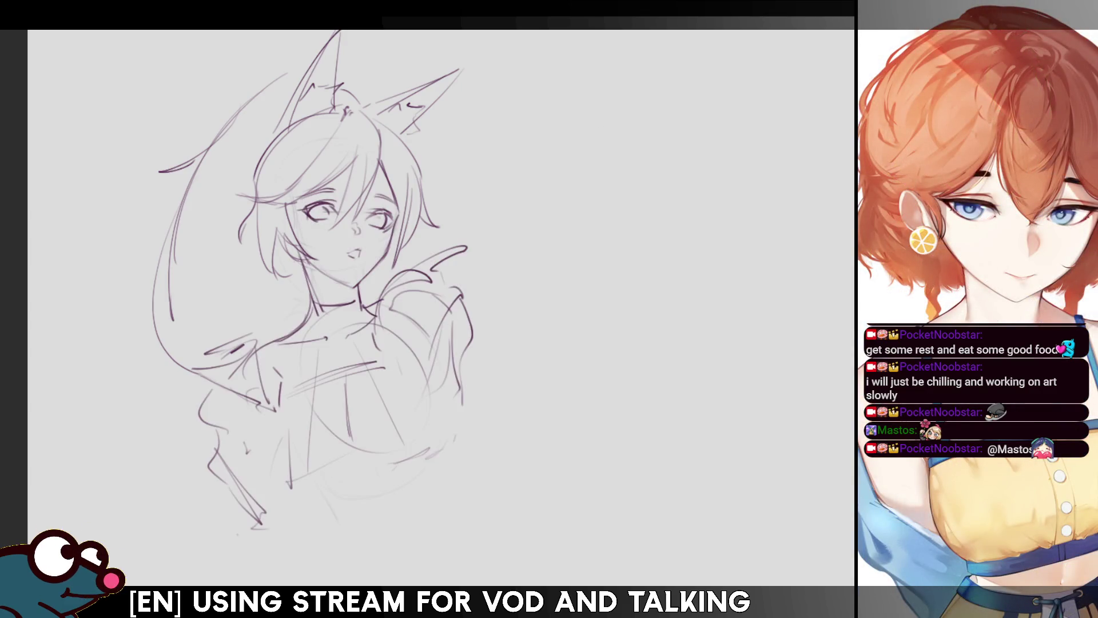
scroll(315, 280, "down", 2)
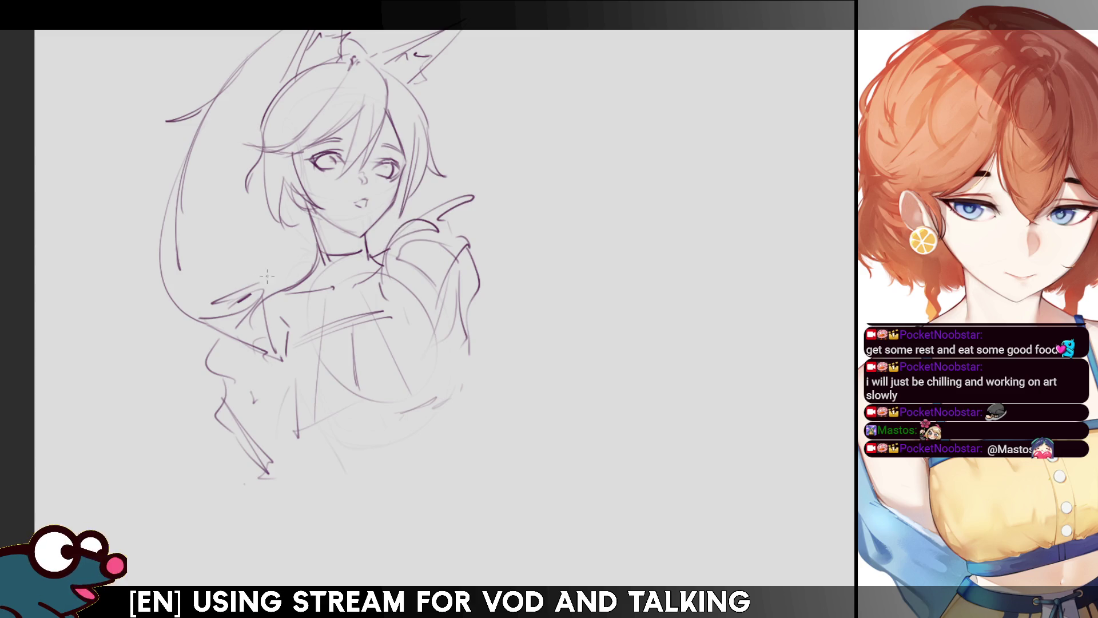
left_click_drag(245, 290, 310, 247)
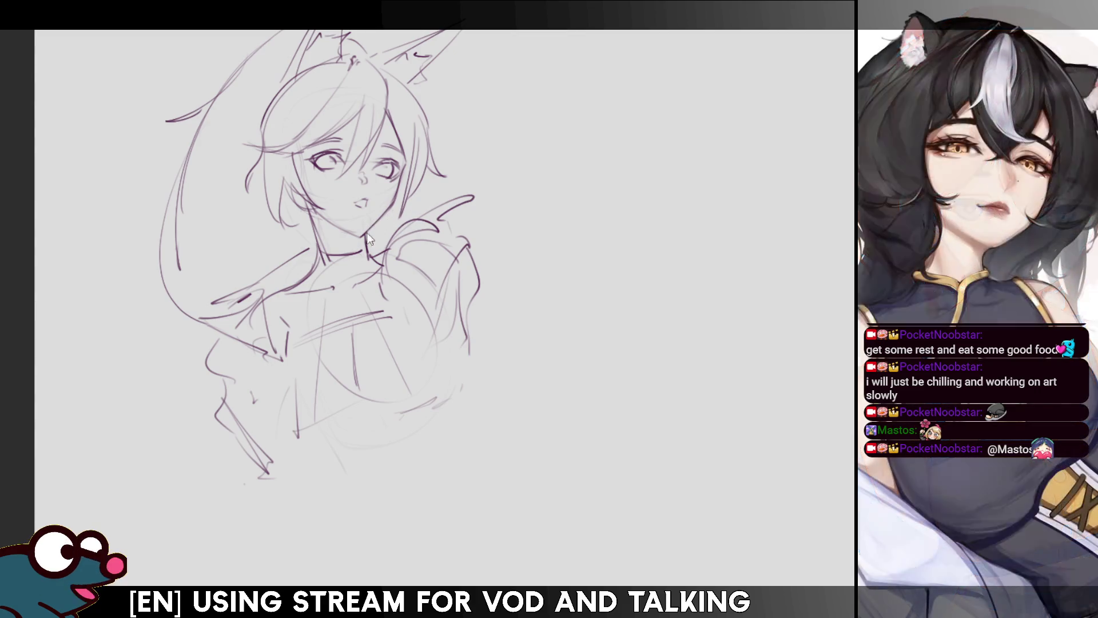
mouse_move(450, 202)
left_mouse_down()
mouse_move(469, 195)
mouse_move(445, 208)
mouse_move(460, 203)
left_mouse_up()
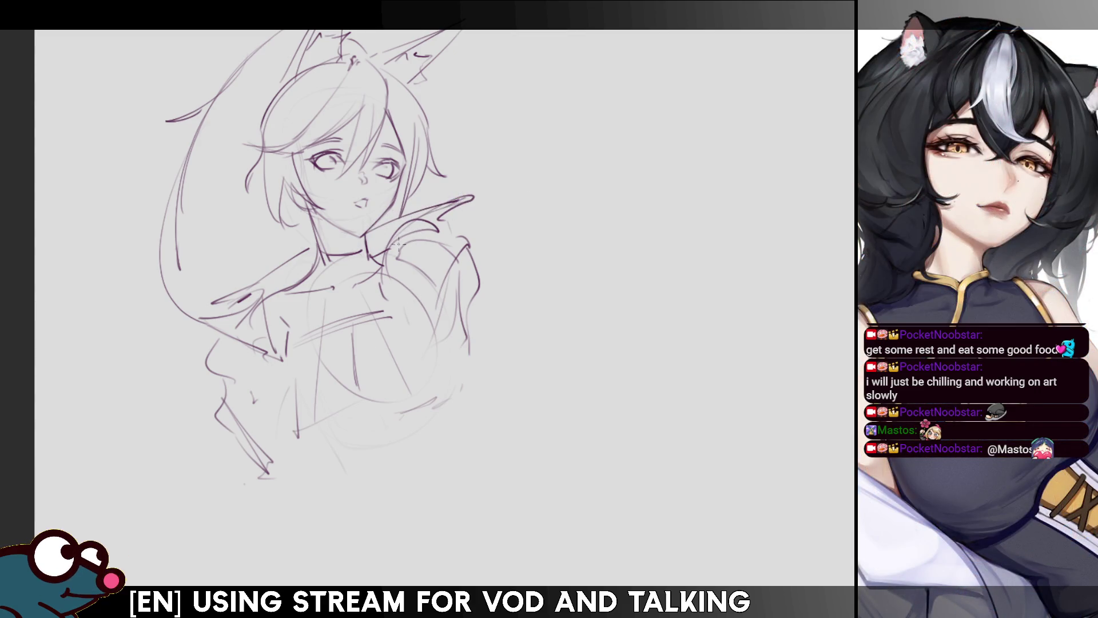
mouse_move(437, 220)
left_mouse_down()
mouse_move(387, 248)
mouse_move(379, 319)
left_mouse_up()
key("ctrl+z")
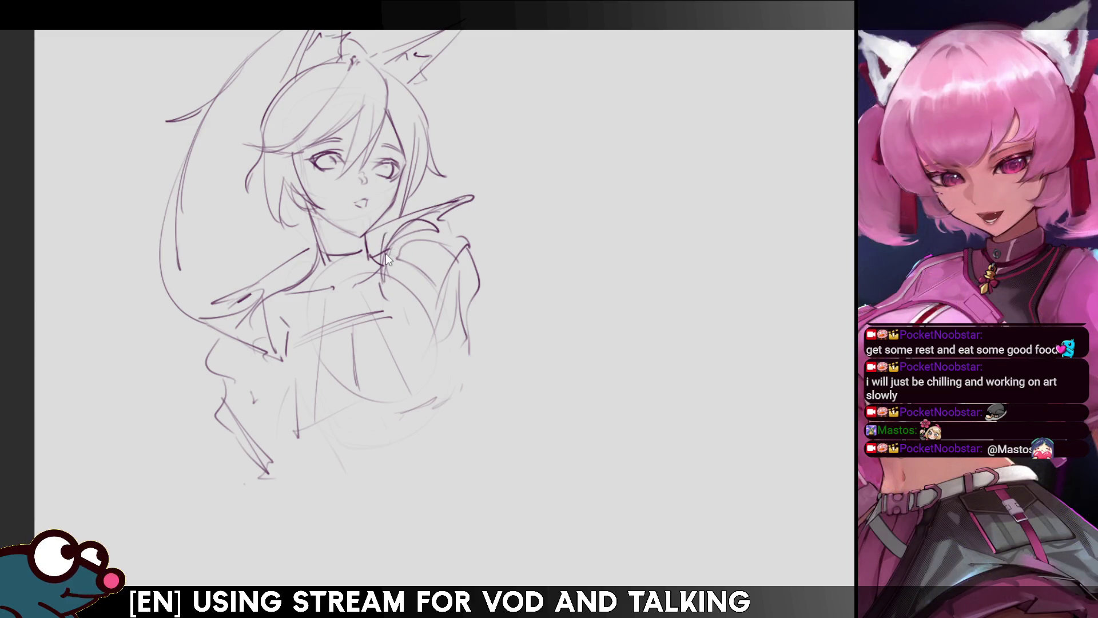
Draw lines down the chest and sketch the right shoulder contour.
left_click_drag(386, 263, 381, 296)
mouse_move(372, 246)
left_mouse_down()
mouse_move(383, 270)
mouse_move(386, 255)
left_mouse_up()
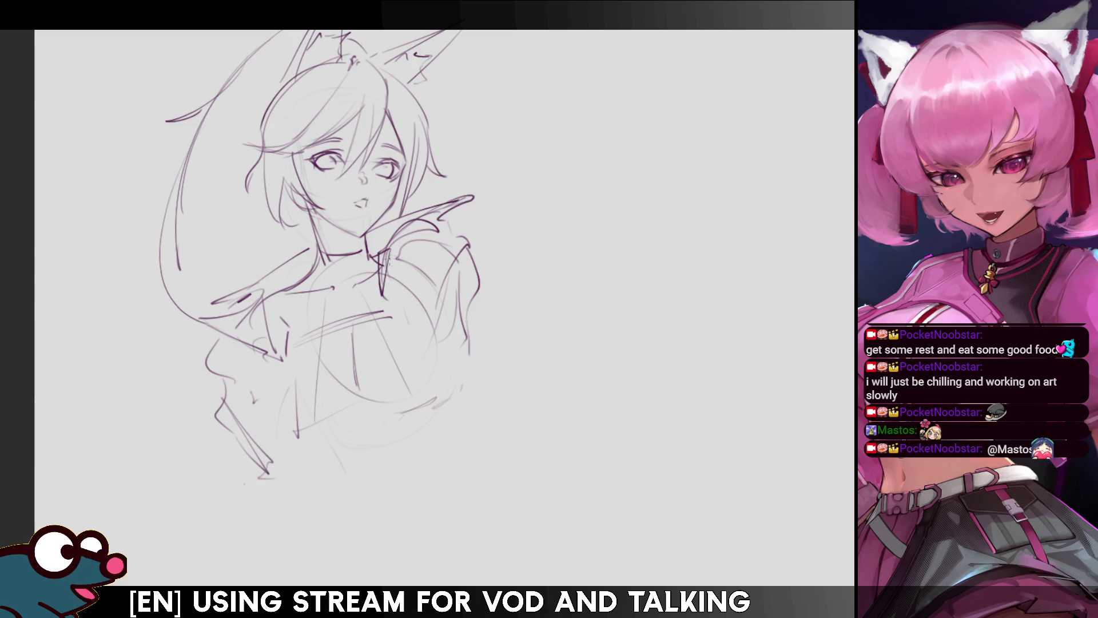
mouse_move(393, 252)
left_mouse_down()
mouse_move(461, 269)
mouse_move(477, 247)
left_mouse_up()
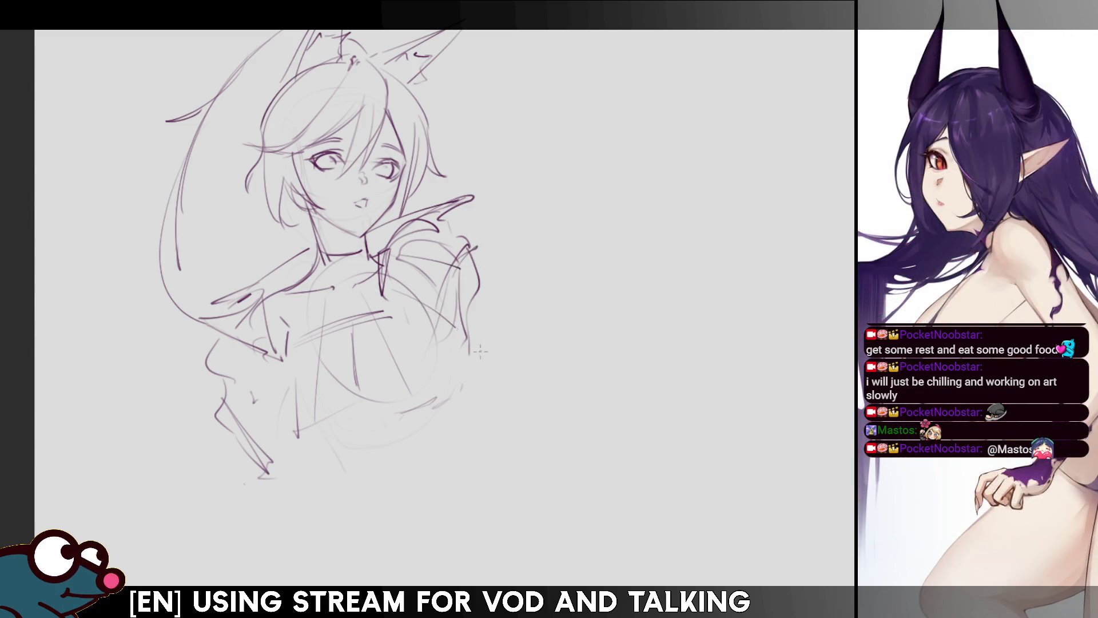
Draw the long shoulder-to-side line and a long vertical line down the figure's left side.
mouse_move(400, 288)
left_mouse_down()
mouse_move(521, 422)
mouse_move(490, 366)
left_mouse_up()
left_click_drag(475, 426, 398, 444)
left_click_drag(228, 450, 213, 480)
key("ctrl+z")
key("ctrl+z")
mouse_move(266, 364)
left_mouse_down()
mouse_move(221, 513)
mouse_move(269, 359)
left_mouse_up()
key("ctrl+z")
key("ctrl+z")
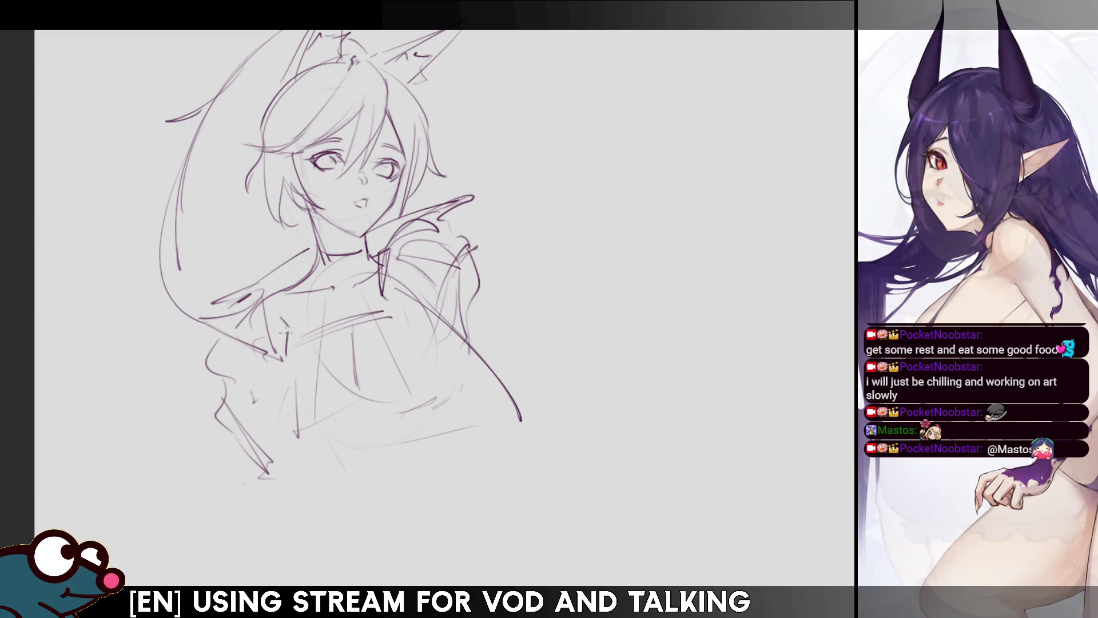
left_click_drag(263, 318, 269, 333)
mouse_move(265, 329)
left_mouse_down()
mouse_move(307, 341)
mouse_move(260, 482)
left_mouse_up()
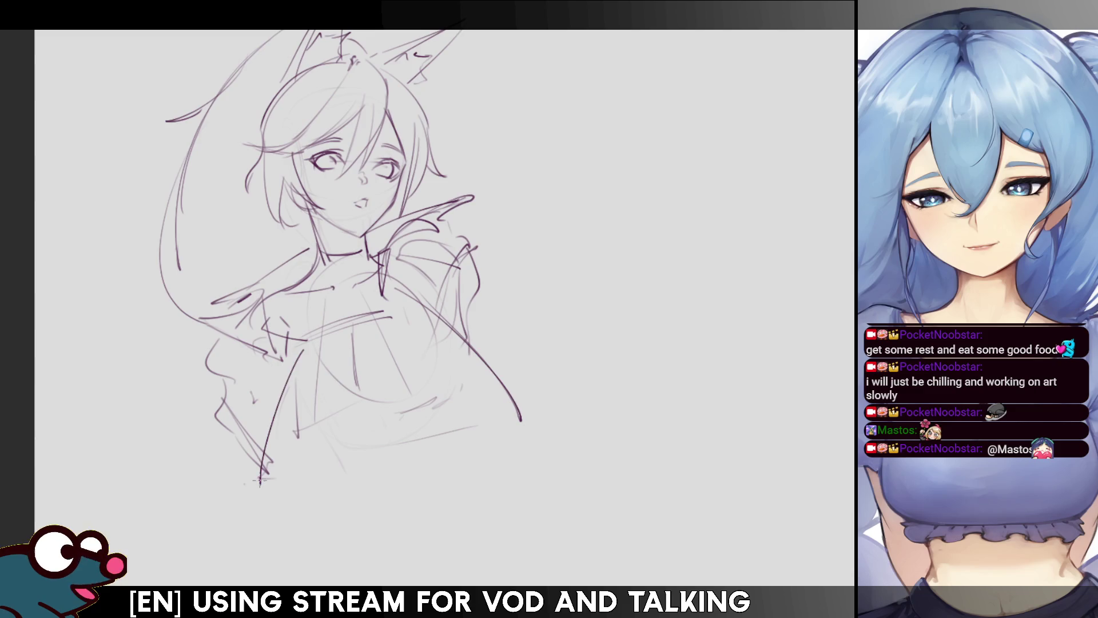
left_click_drag(264, 349, 263, 493)
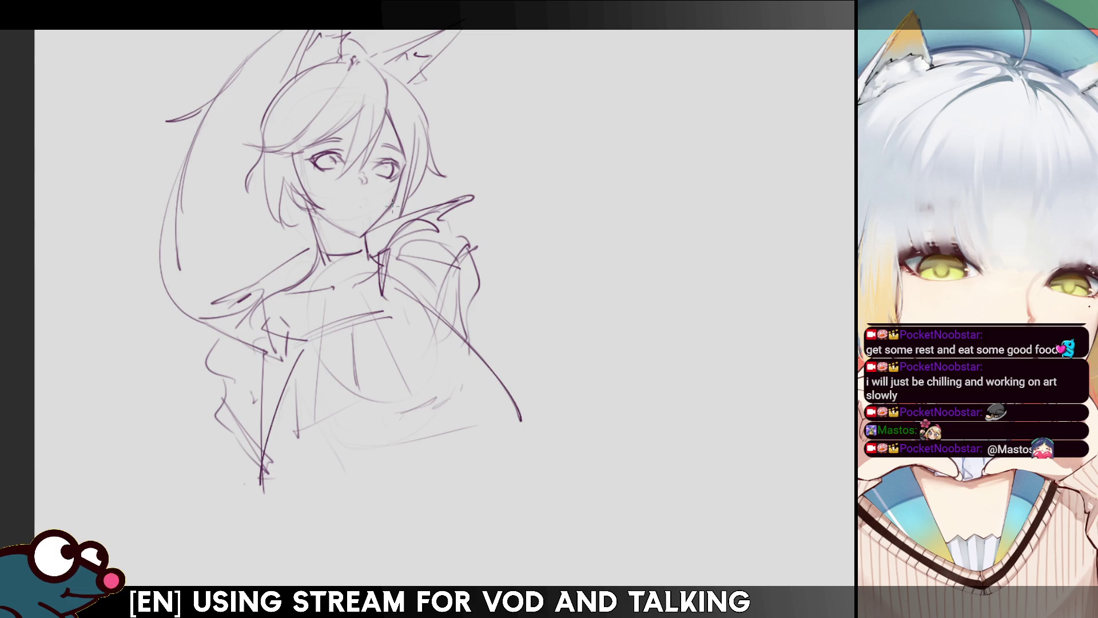
Check proportions in mirrored view, then add a small mark under the right eye.
key("m")
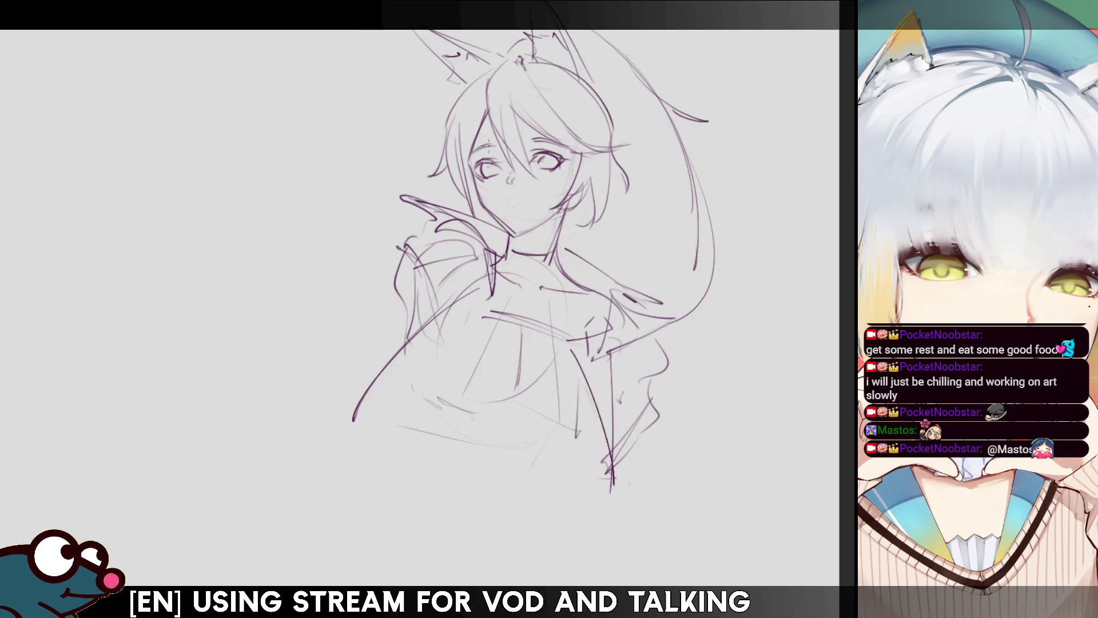
key("m")
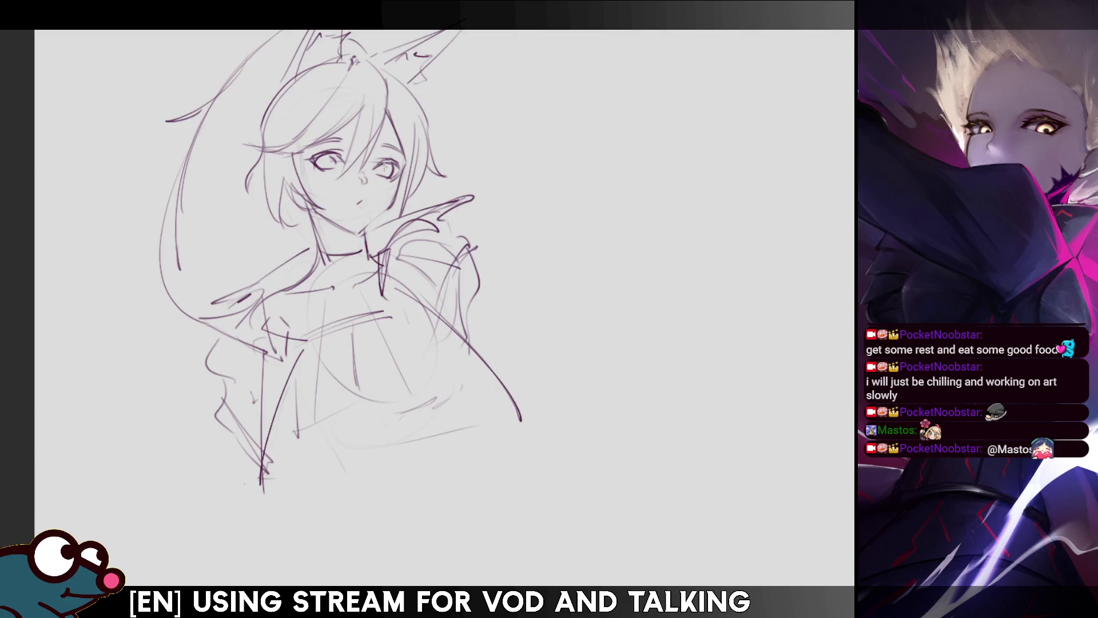
left_click_drag(384, 172, 383, 179)
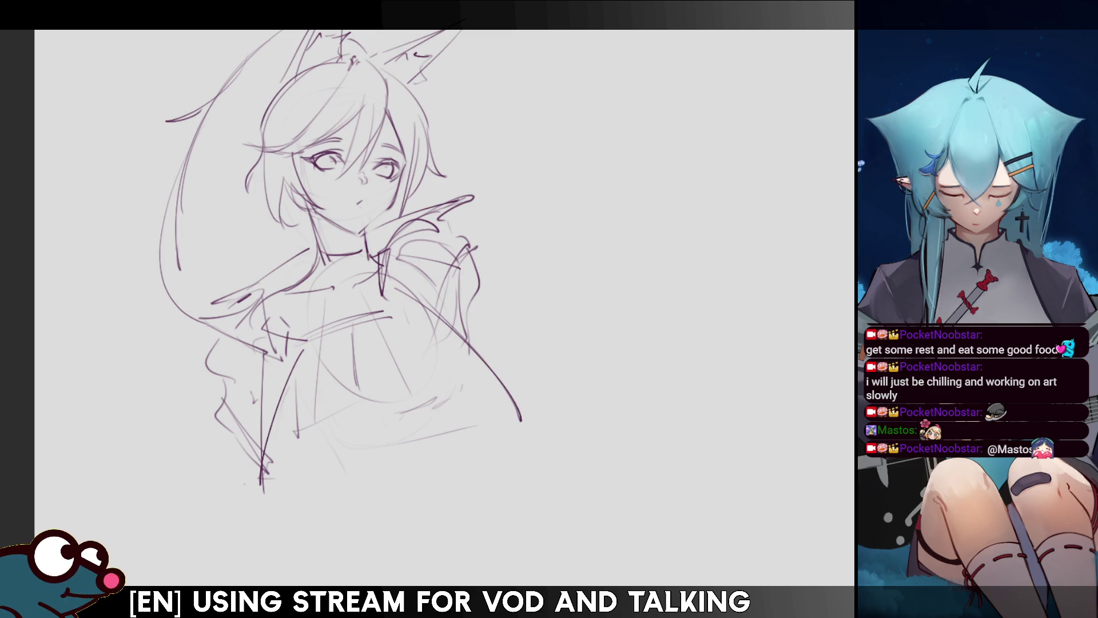
Draw curves beside the lower body, the right arm outline, a lower-left diagonal, and the waist curve.
left_click_drag(460, 366, 424, 475)
key("ctrl+z")
left_click_drag(460, 365, 422, 471)
left_click_drag(485, 330, 527, 436)
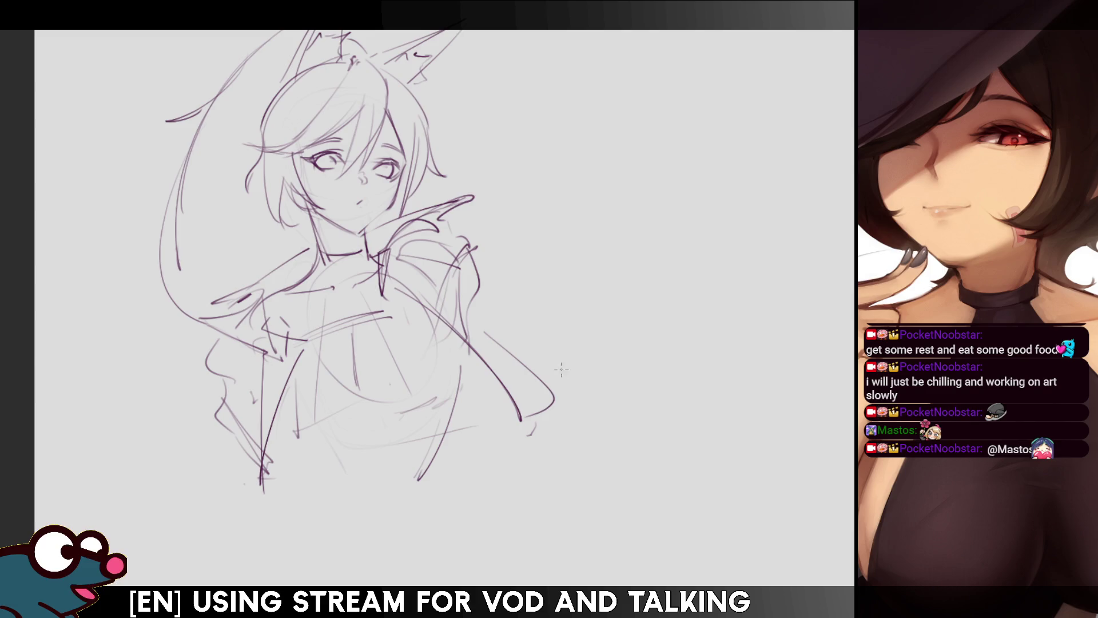
left_click_drag(228, 408, 264, 472)
mouse_move(297, 455)
left_mouse_down()
mouse_move(330, 505)
mouse_move(387, 514)
mouse_move(432, 497)
left_mouse_up()
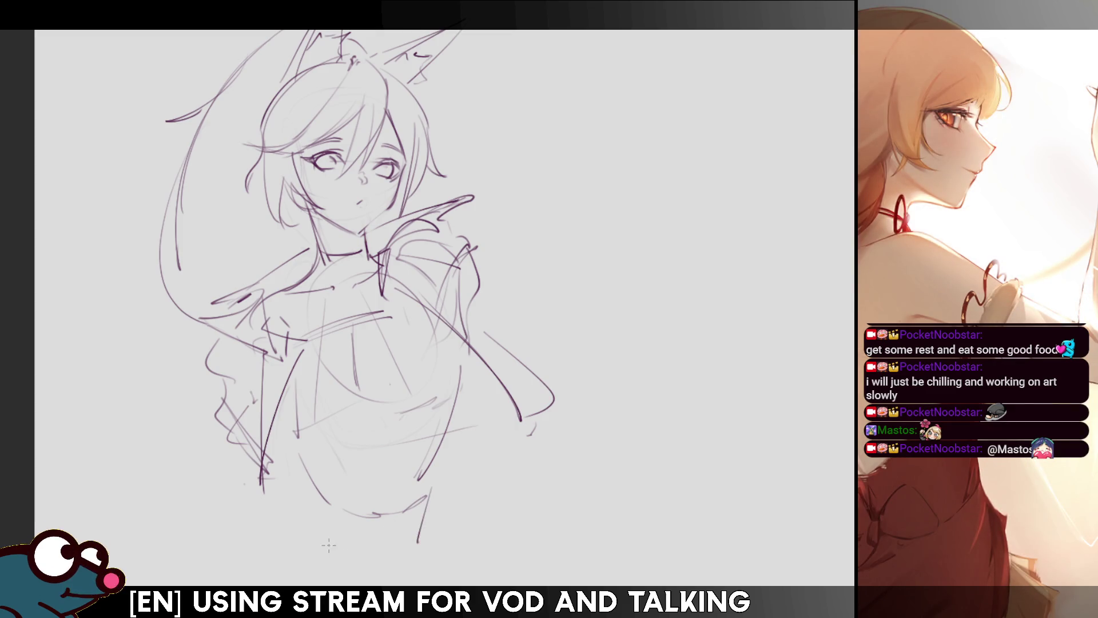
Sketch lower torso lines, the right hip curve, and the left hip curve redrawn a little higher.
left_click_drag(309, 518, 303, 543)
left_click_drag(295, 440, 334, 476)
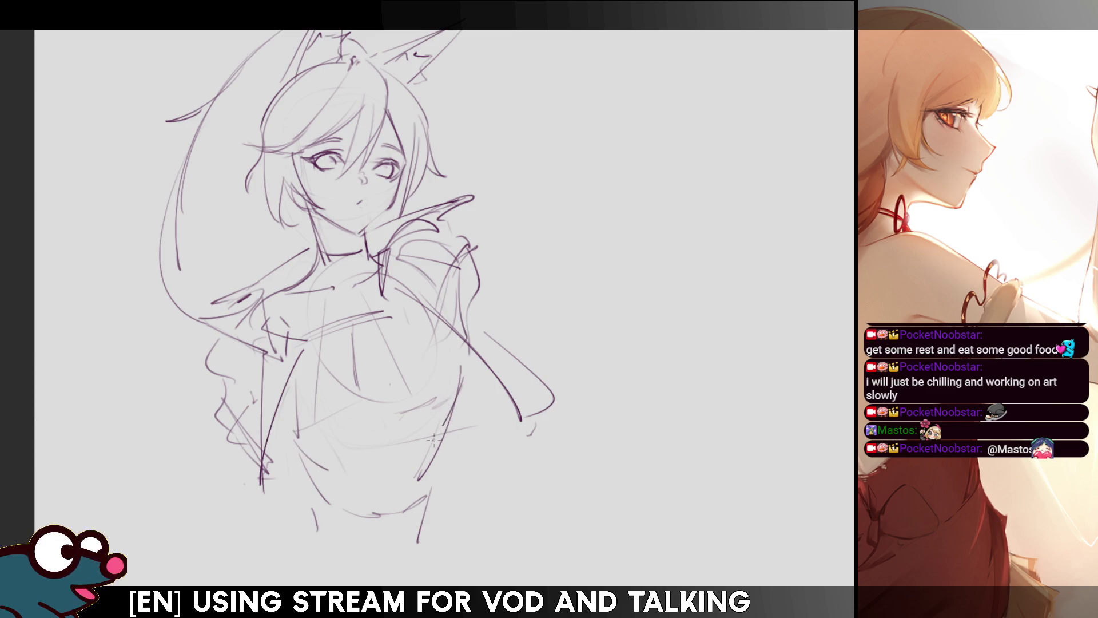
left_click_drag(433, 484, 440, 551)
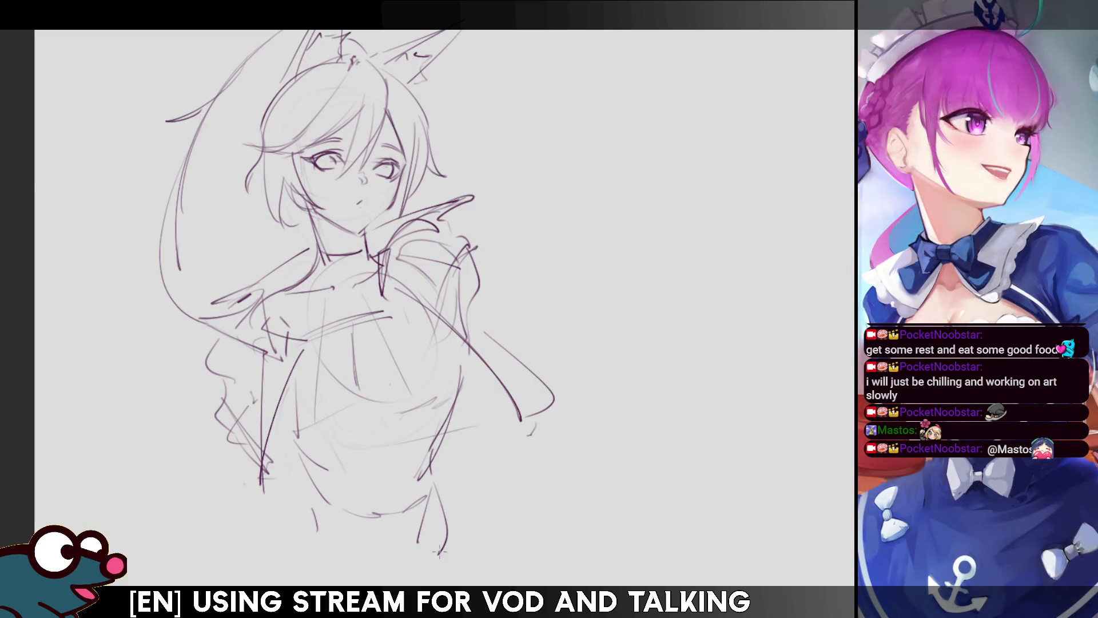
mouse_move(312, 486)
left_mouse_down()
mouse_move(303, 538)
mouse_move(251, 584)
left_mouse_up()
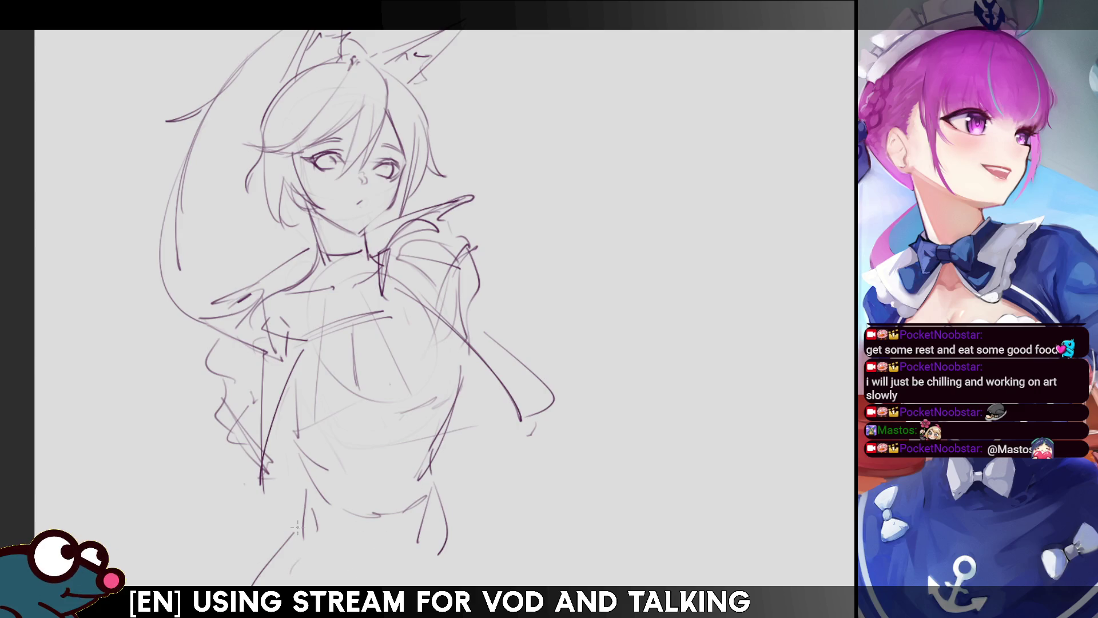
key("ctrl+z")
left_click_drag(236, 575, 295, 506)
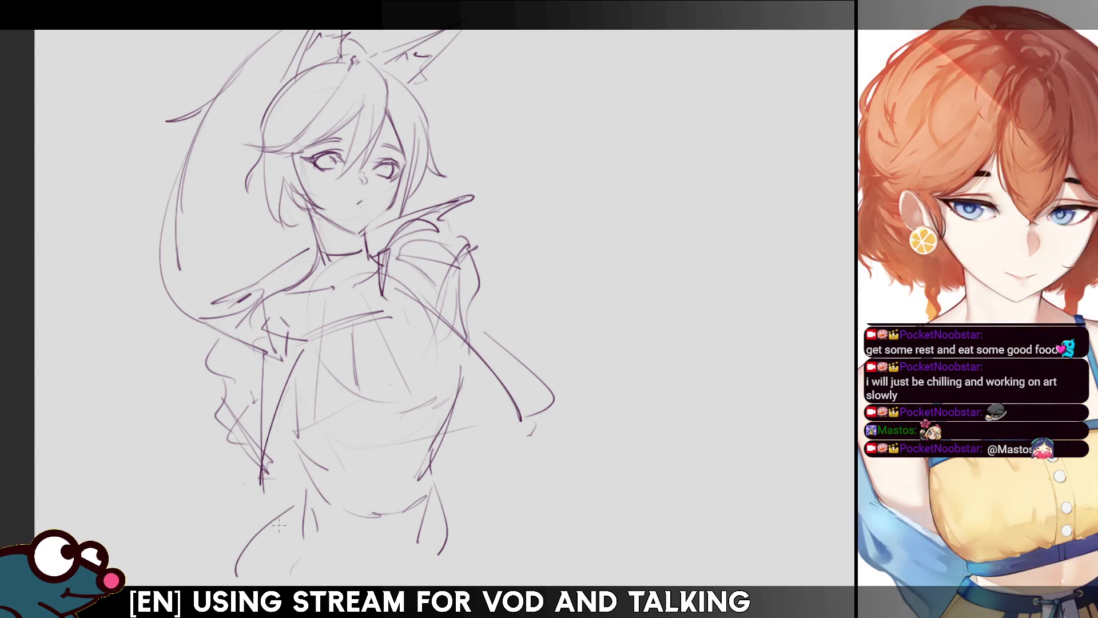
key("ctrl+z")
left_click_drag(239, 552, 300, 469)
Add lines down the lower right and along the bottom edge of the lower body, then pan up.
left_click_drag(439, 490, 443, 544)
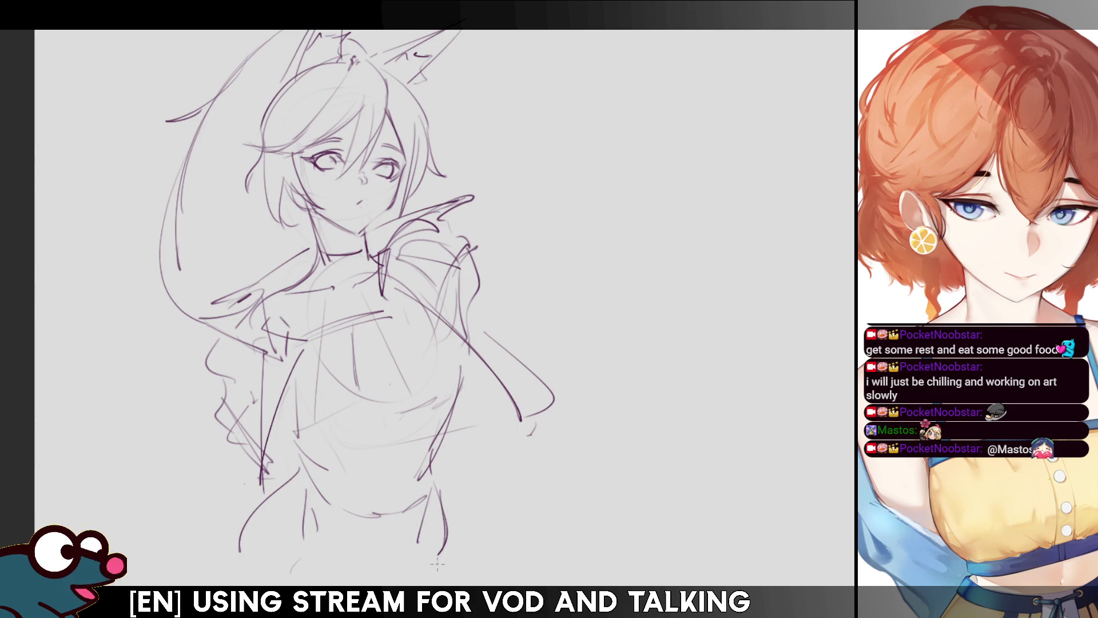
left_click_drag(344, 584, 302, 555)
mouse_move(389, 579)
left_mouse_down()
mouse_move(407, 586)
mouse_move(418, 536)
left_mouse_up()
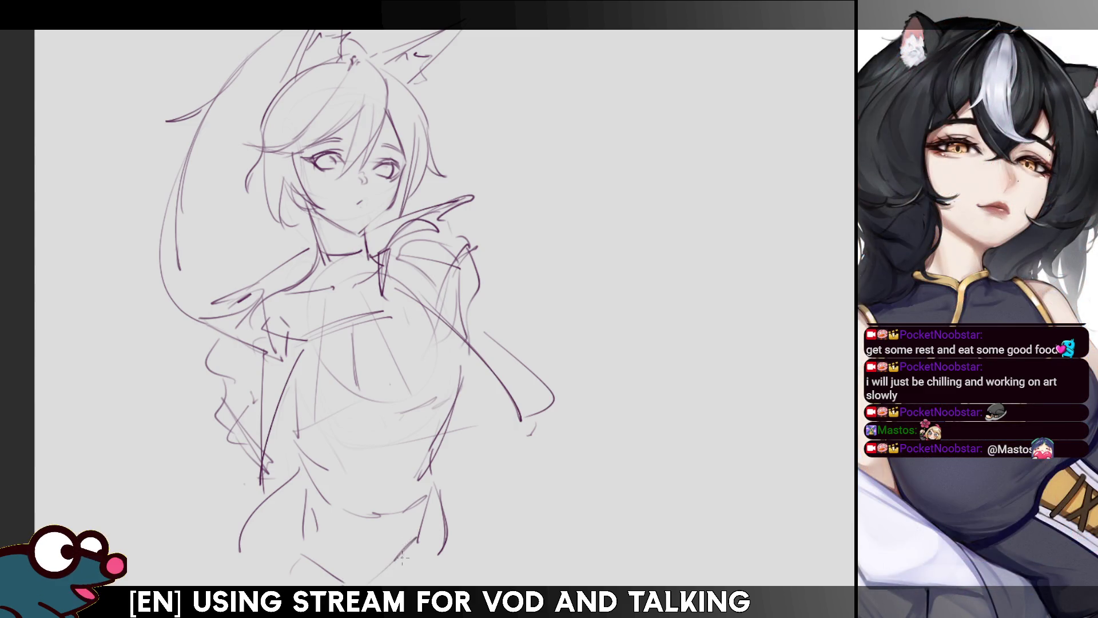
left_click_drag(442, 563, 444, 585)
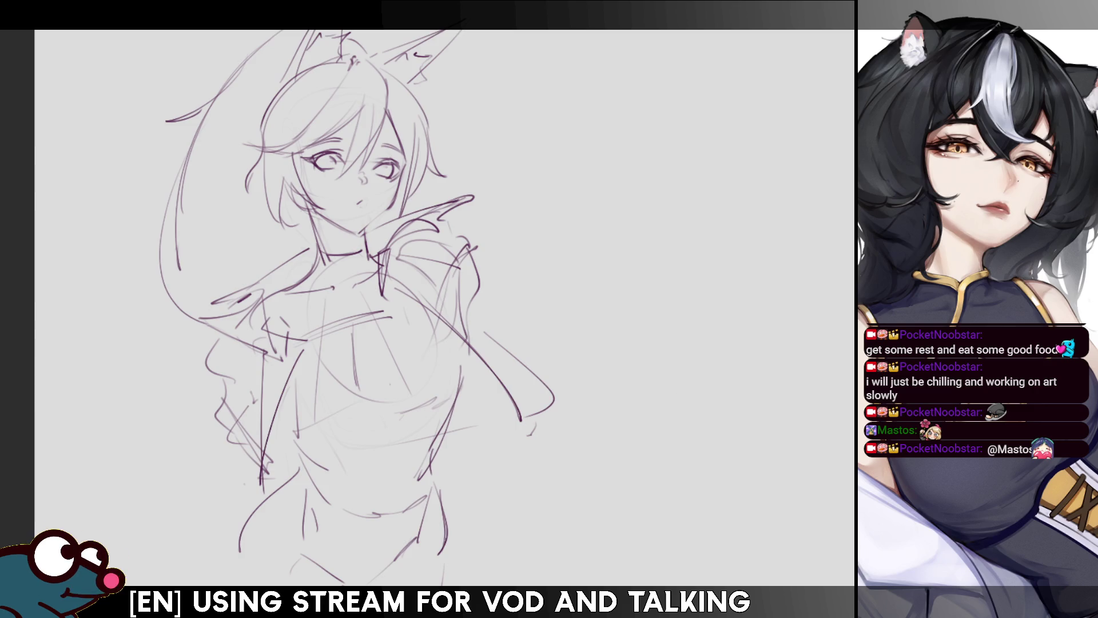
left_click_drag(446, 453, 464, 385)
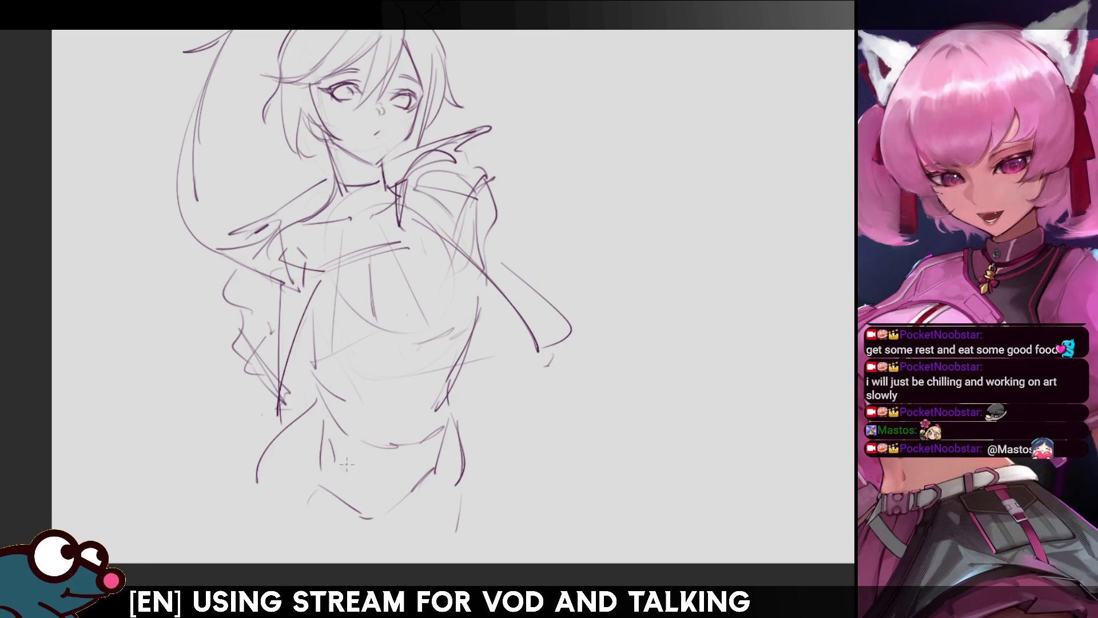
Draw a line along the lower hem and short strokes on the left and right chest.
left_click_drag(345, 501, 397, 497)
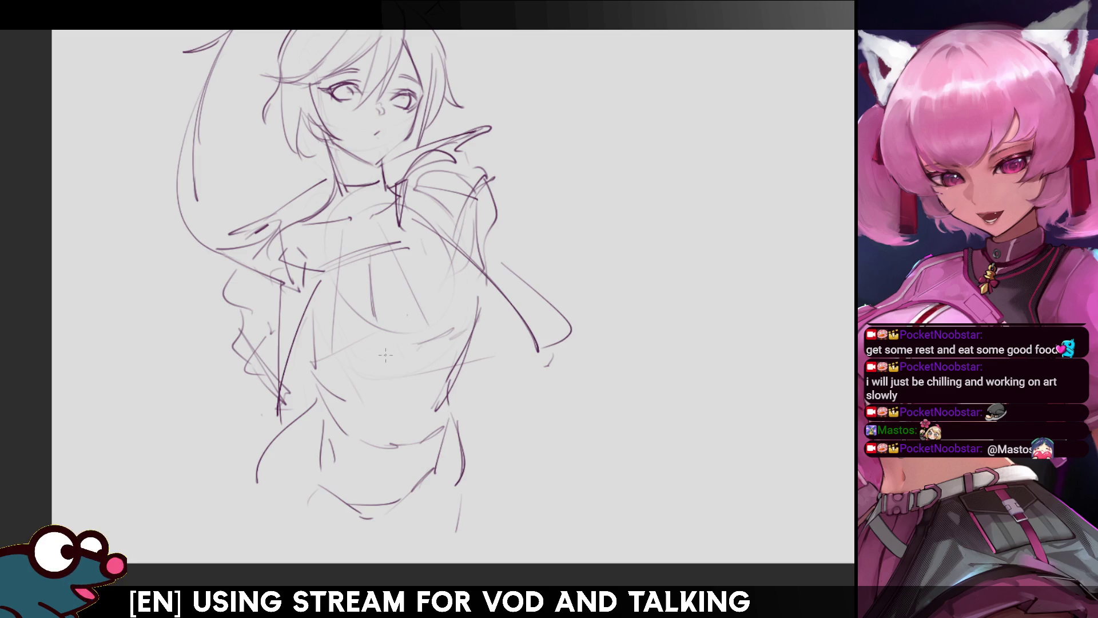
left_click_drag(304, 349, 318, 338)
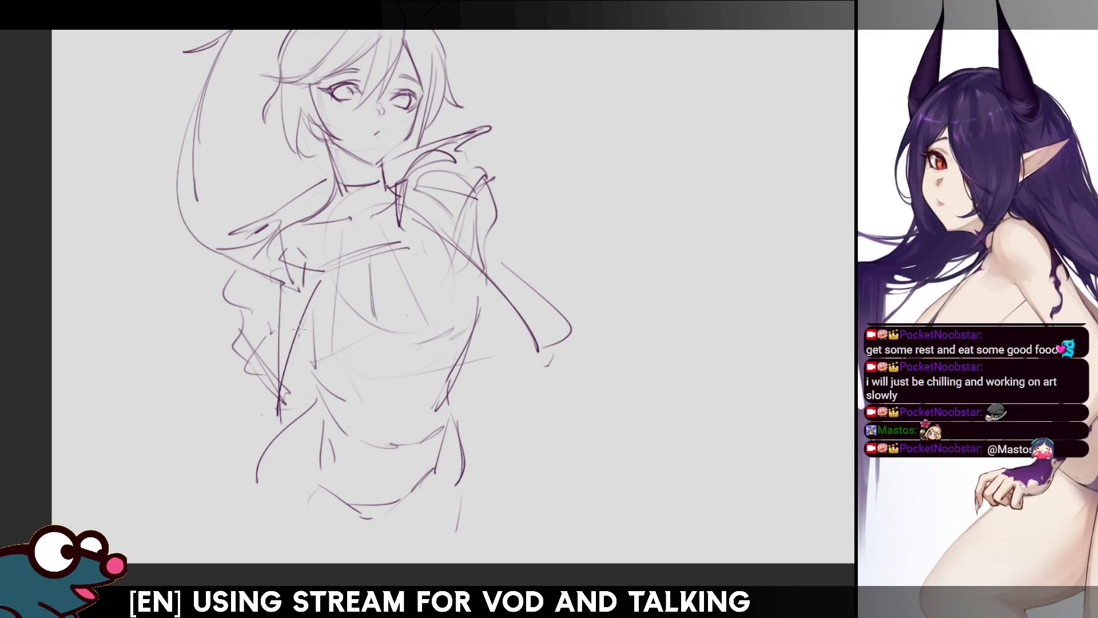
mouse_move(301, 330)
left_mouse_down()
mouse_move(339, 364)
mouse_move(337, 375)
mouse_move(296, 369)
left_mouse_up()
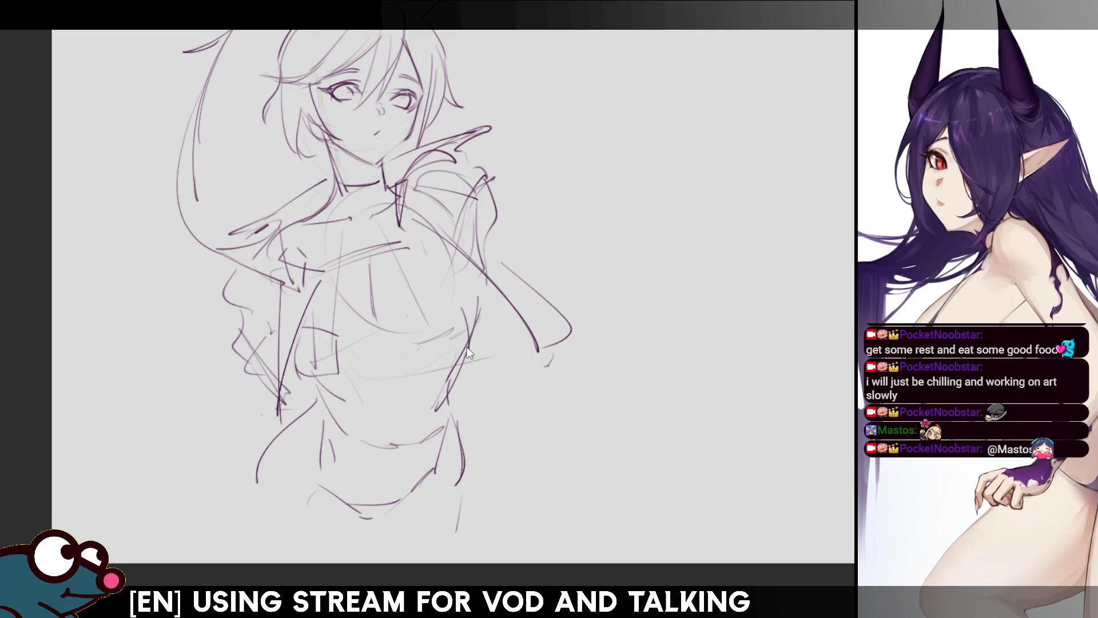
left_click_drag(453, 308, 458, 362)
left_click_drag(454, 313, 487, 301)
key("ctrl+z")
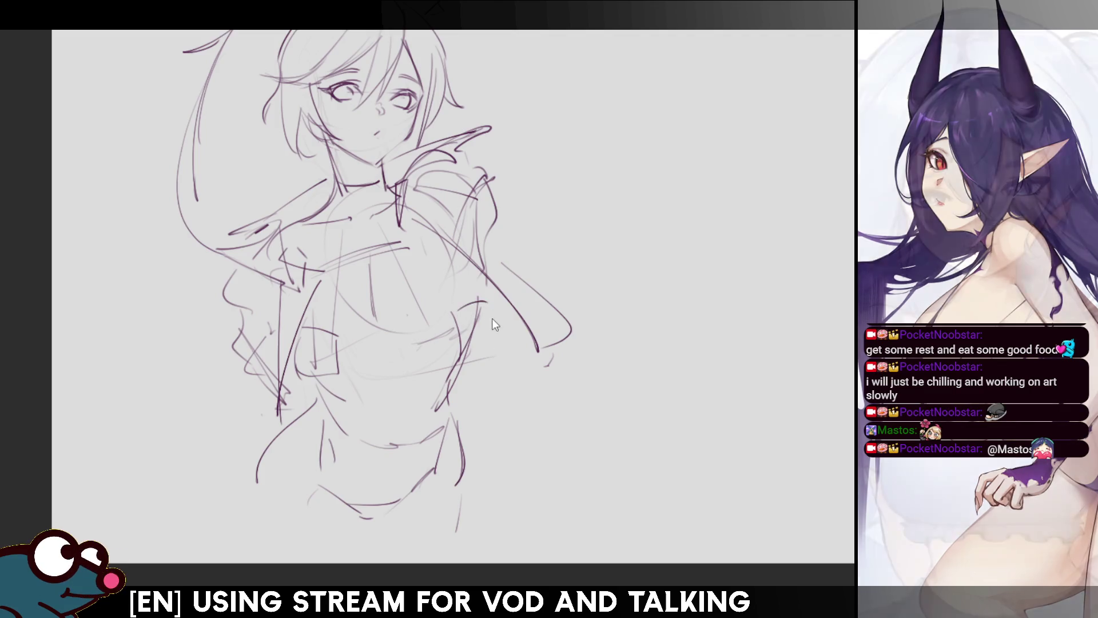
left_click_drag(463, 361, 497, 346)
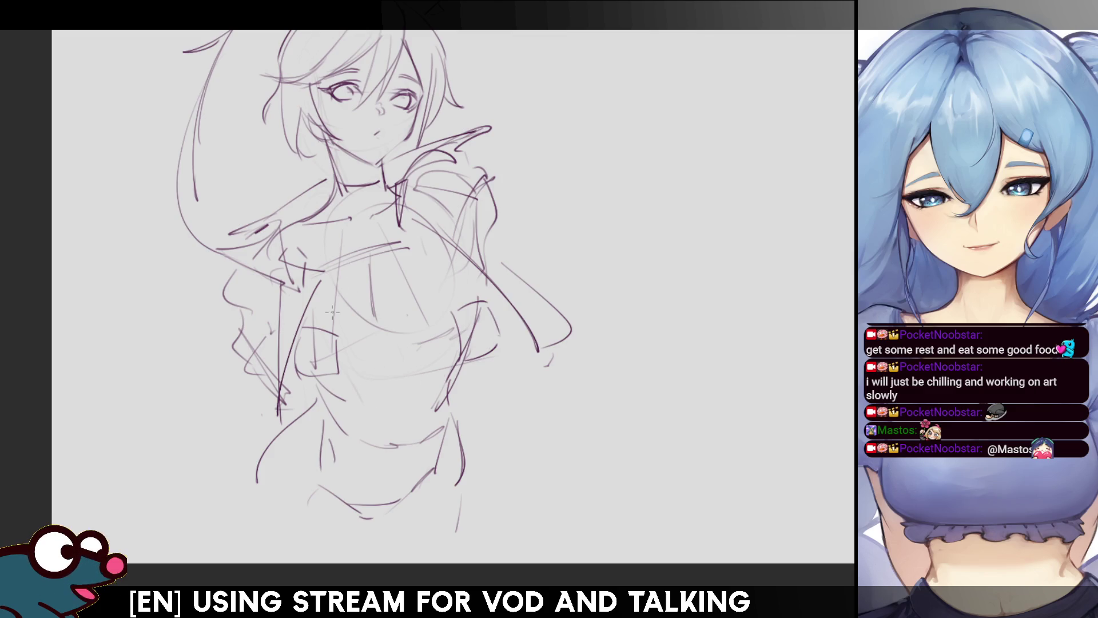
Sketch rising and diagonal lines across the torso and lower chest, redrawing one stroke.
left_click_drag(333, 331, 359, 261)
key("ctrl+z")
left_click_drag(320, 329, 359, 259)
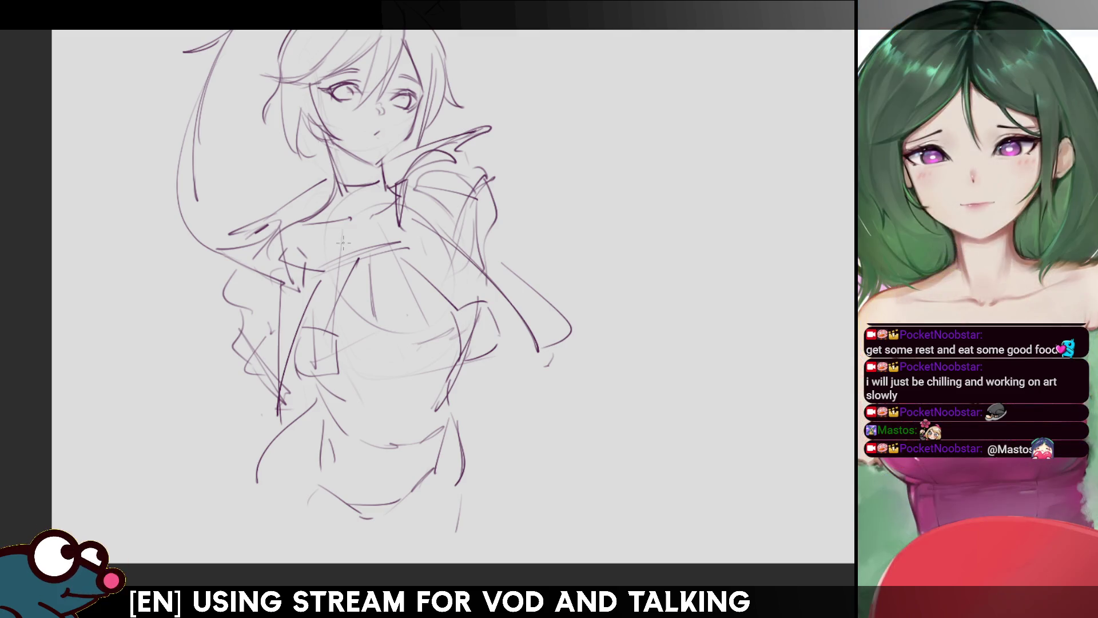
left_click_drag(369, 350, 407, 367)
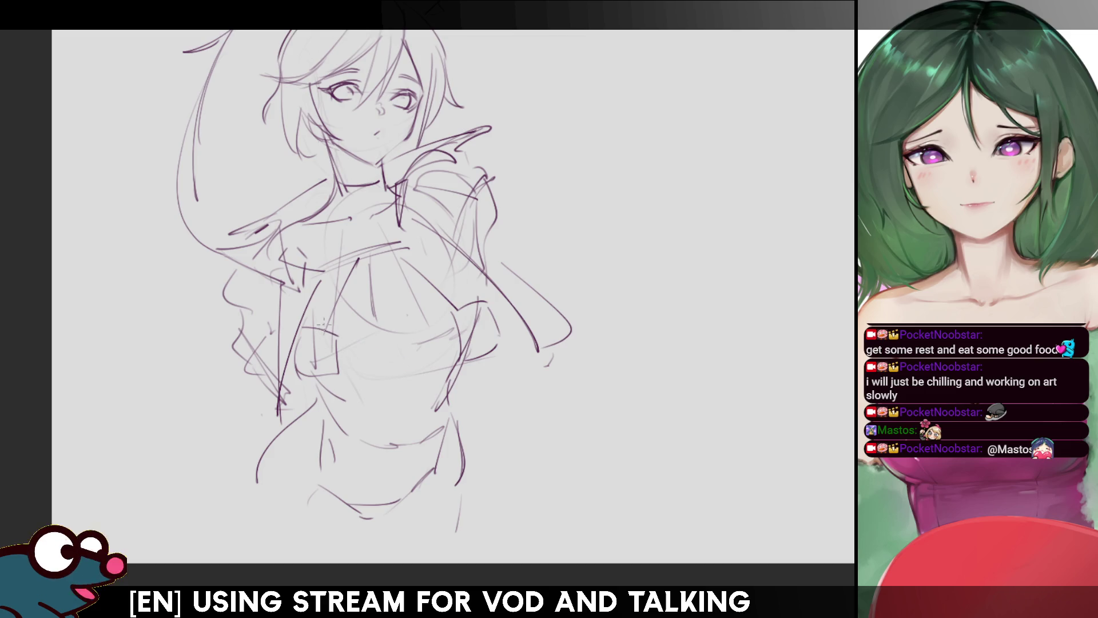
left_click_drag(338, 336, 428, 372)
left_click_drag(454, 314, 332, 392)
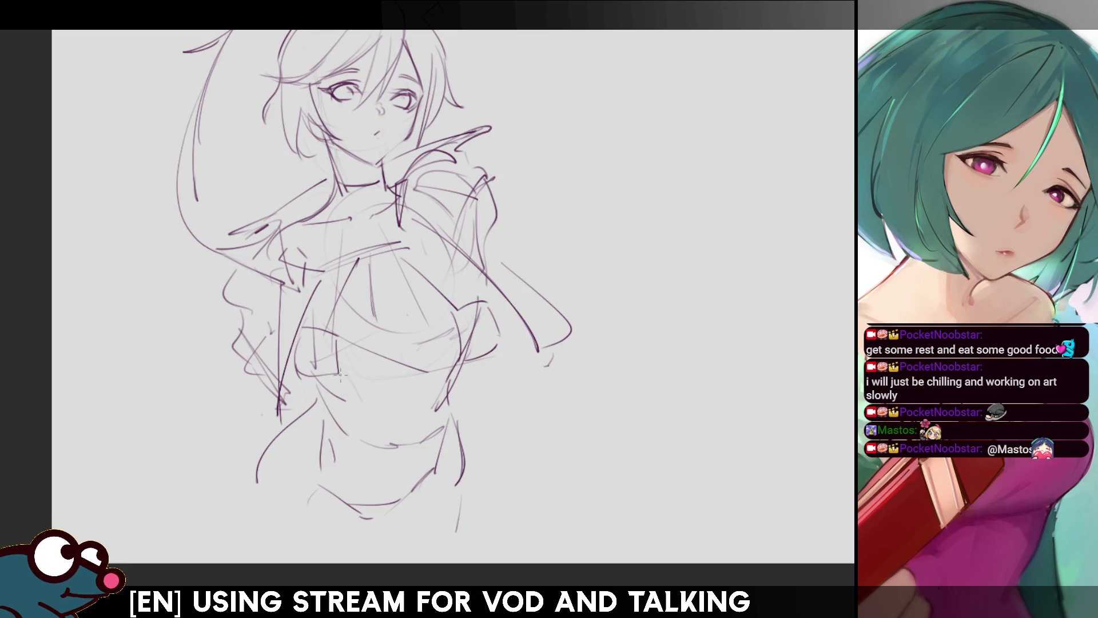
left_click_drag(429, 330, 335, 375)
mouse_move(348, 337)
left_mouse_down()
mouse_move(399, 359)
mouse_move(335, 342)
mouse_move(432, 318)
mouse_move(366, 372)
left_mouse_up()
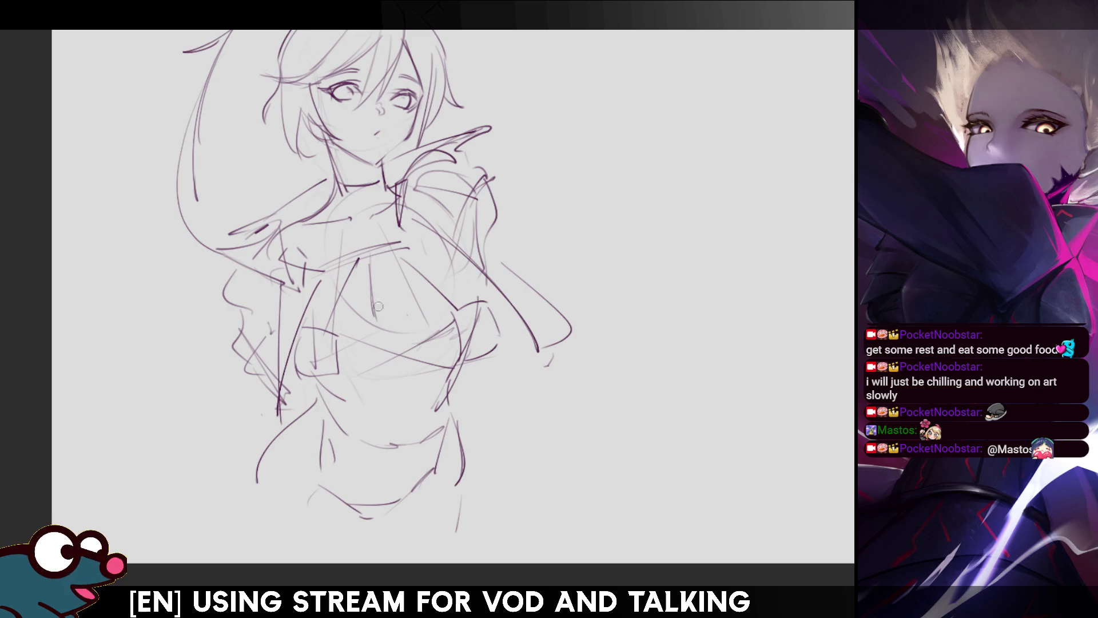
Erase around the right chest, darken the chest cross-strokes, and add a vertical centre line and under-chest curve.
key("e")
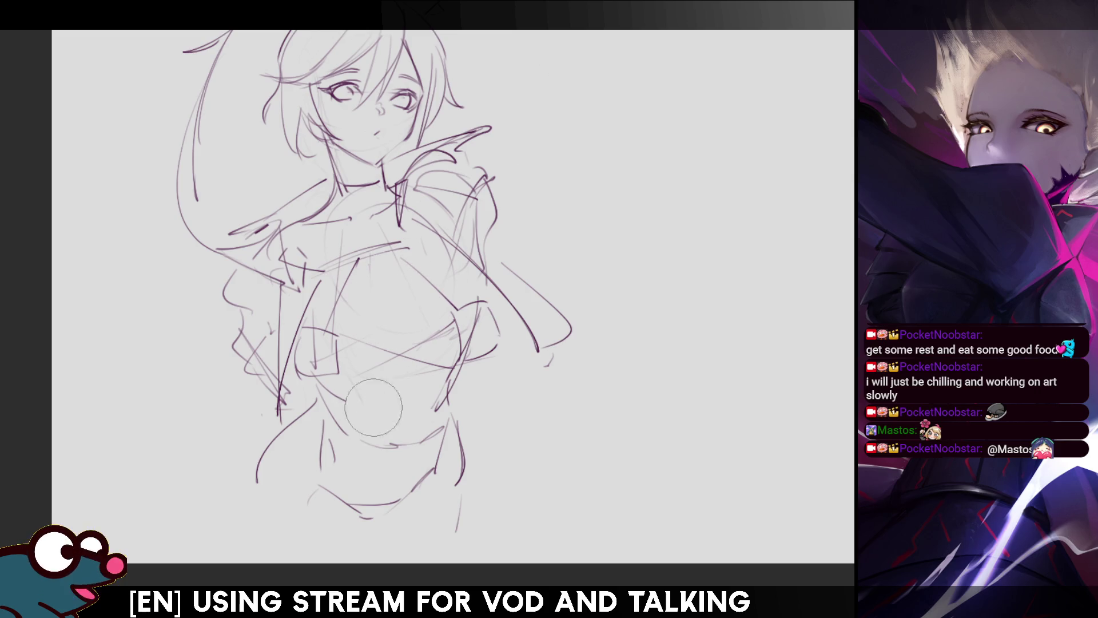
left_click_drag(445, 357, 469, 360)
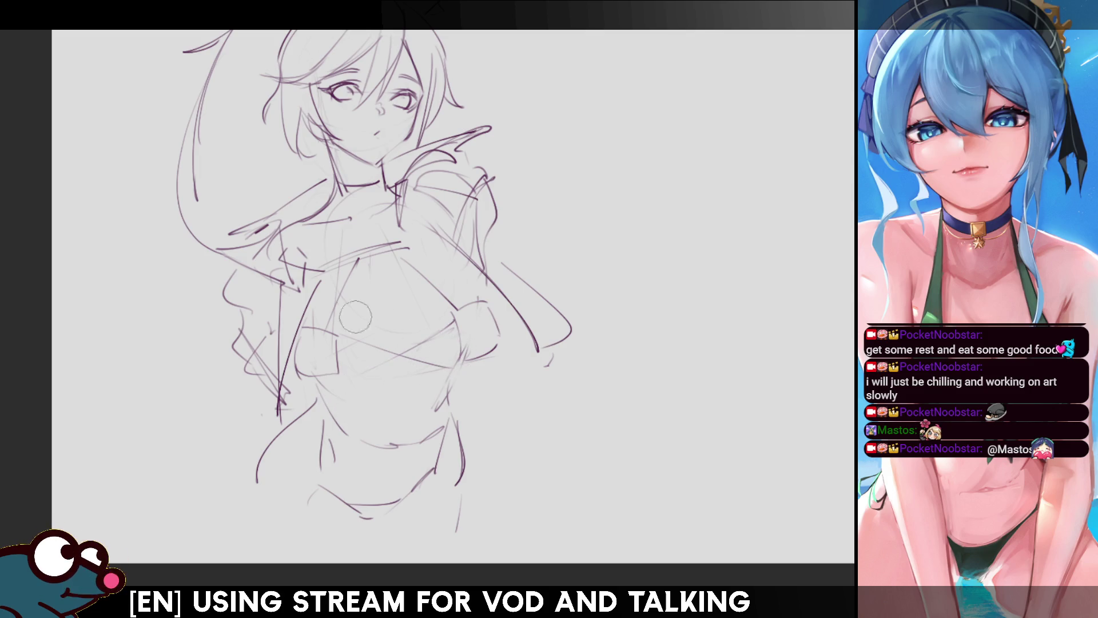
left_click_drag(361, 369, 472, 316)
left_click_drag(336, 339, 424, 366)
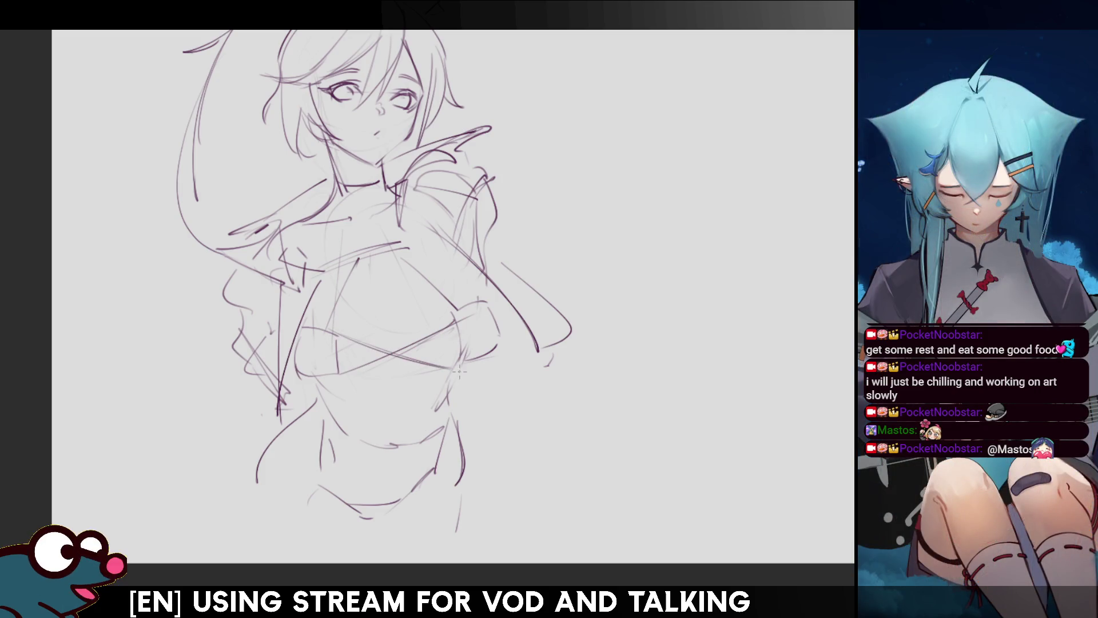
left_click_drag(339, 366, 455, 336)
left_click_drag(389, 275, 390, 333)
left_click_drag(383, 294, 395, 359)
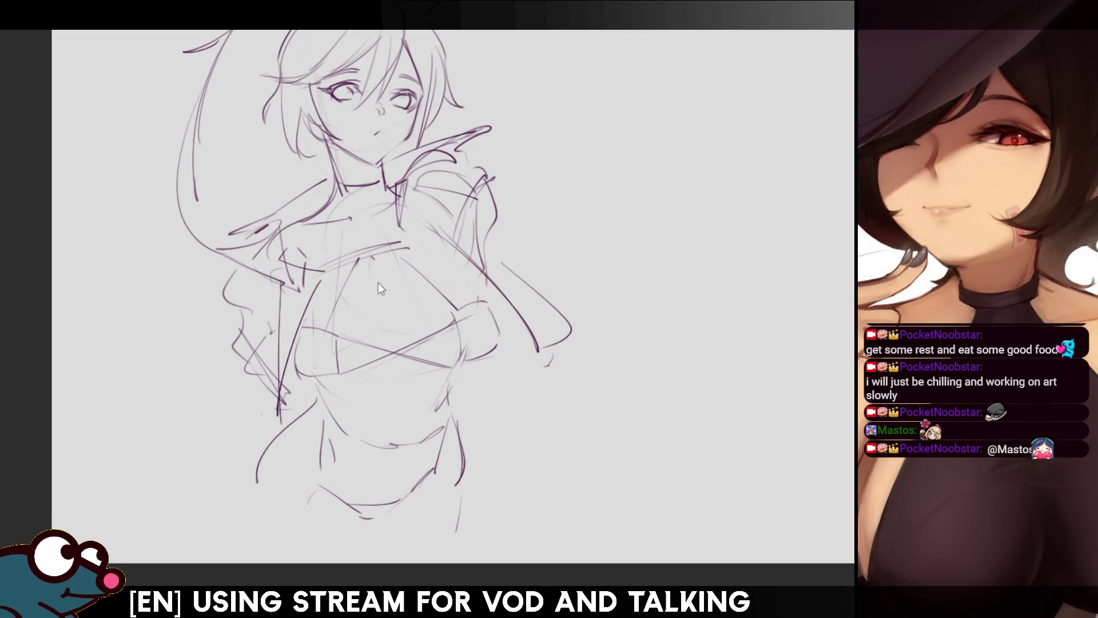
left_click_drag(383, 318, 344, 389)
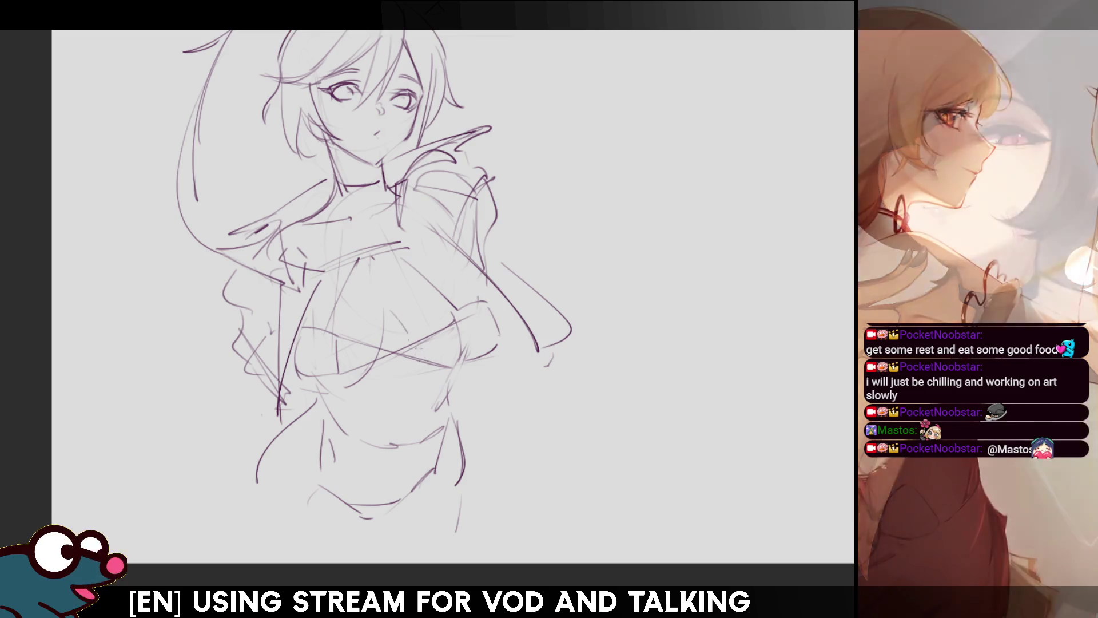
Redraw the right chest line diagonally and check proportions in mirrored view.
left_click_drag(465, 387, 502, 363)
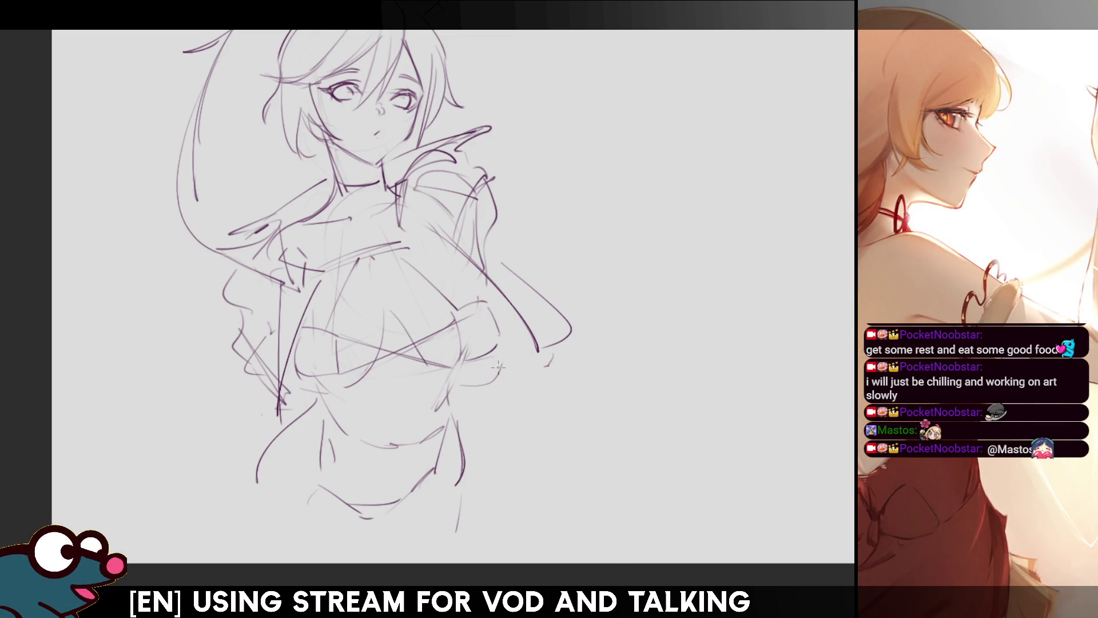
key("ctrl+z")
mouse_move(396, 318)
left_mouse_down()
mouse_move(430, 369)
mouse_move(493, 366)
left_mouse_up()
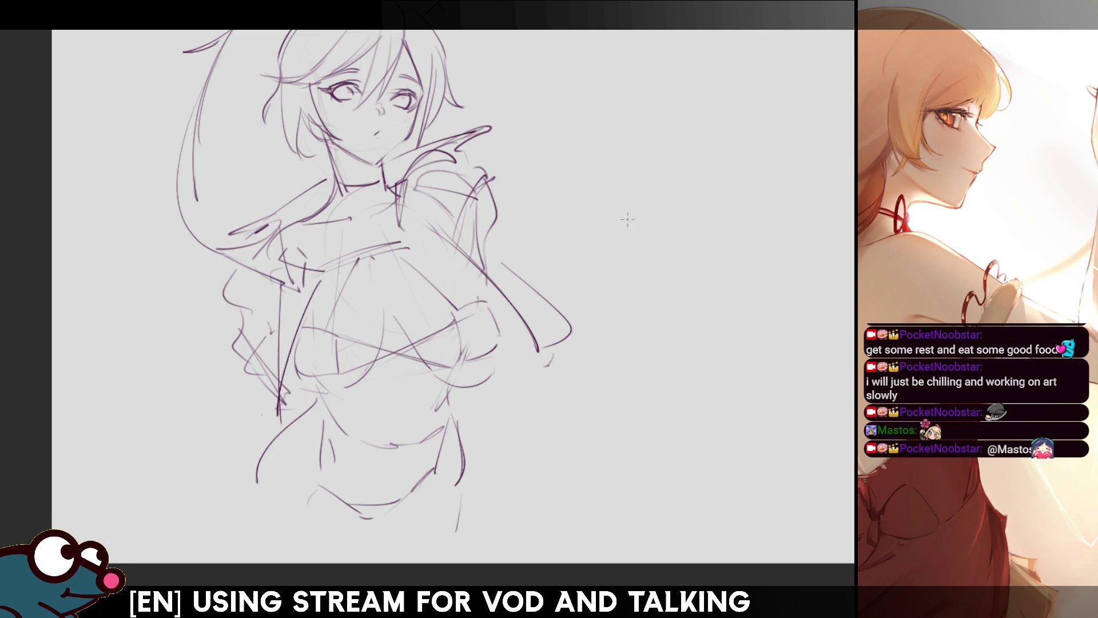
key("m")
key("e")
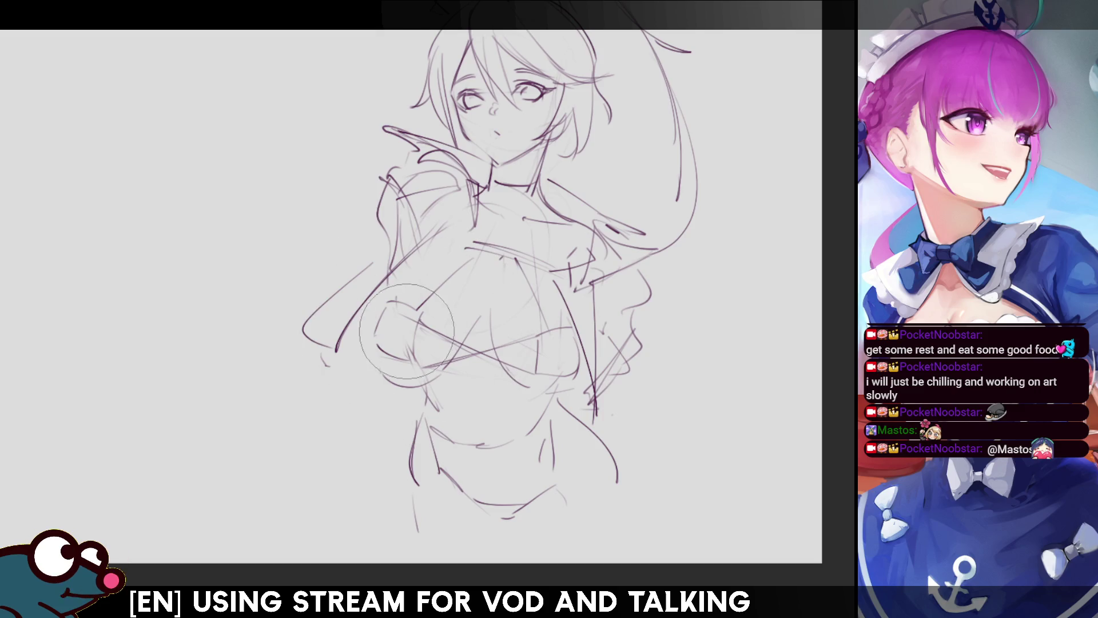
Rework the left chest lines with the large brush, then compare the drawing flipped and unflipped.
left_click_drag(395, 308, 384, 366)
left_click_drag(400, 298, 418, 355)
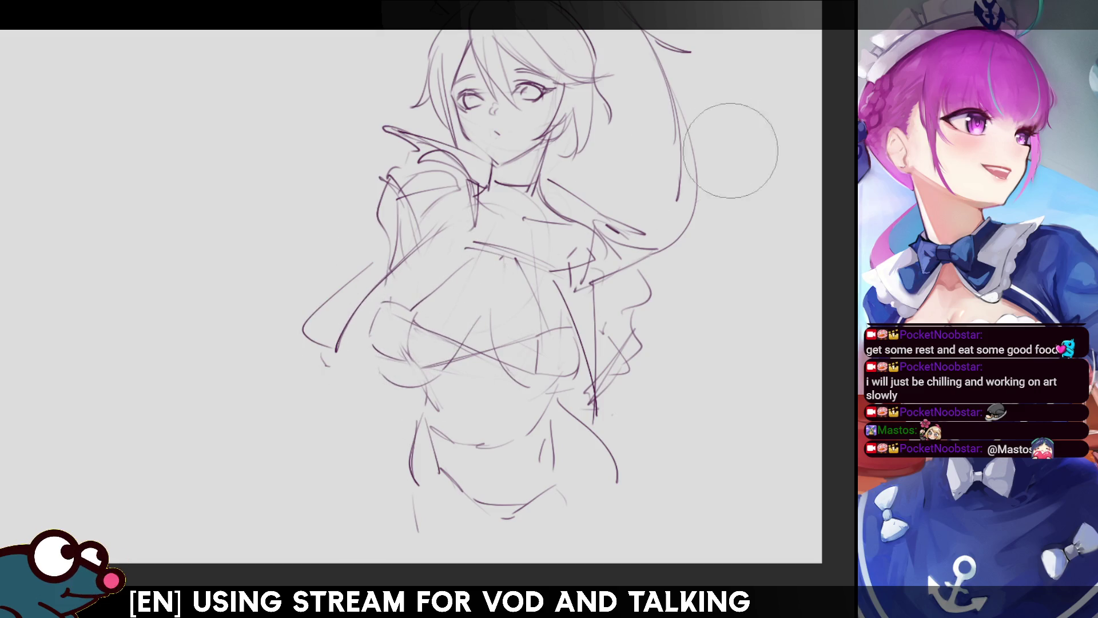
key("m")
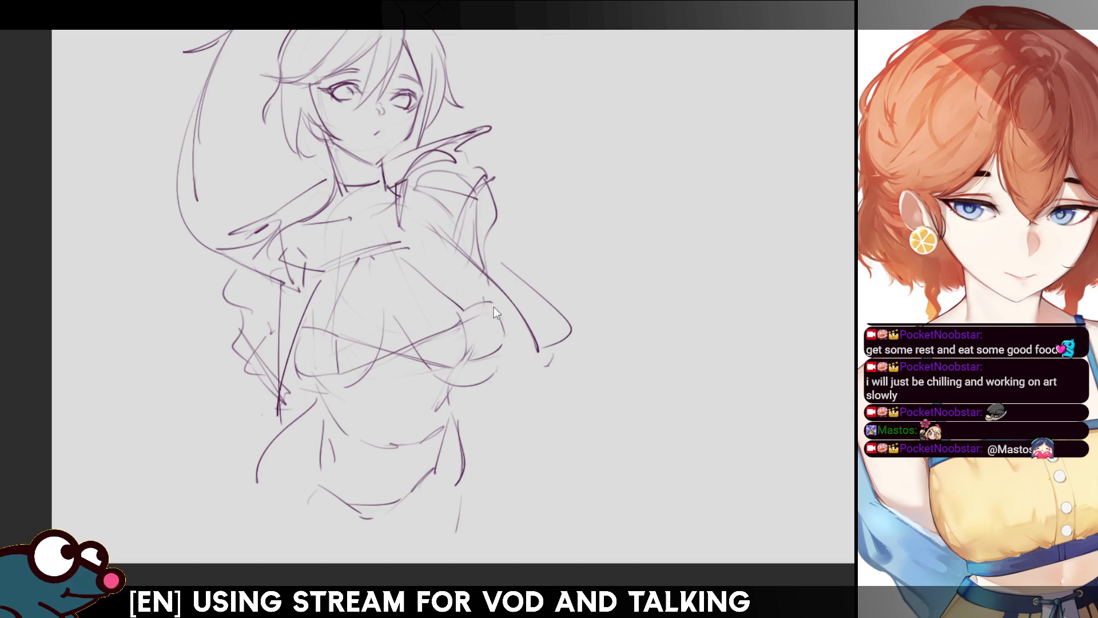
key("h")
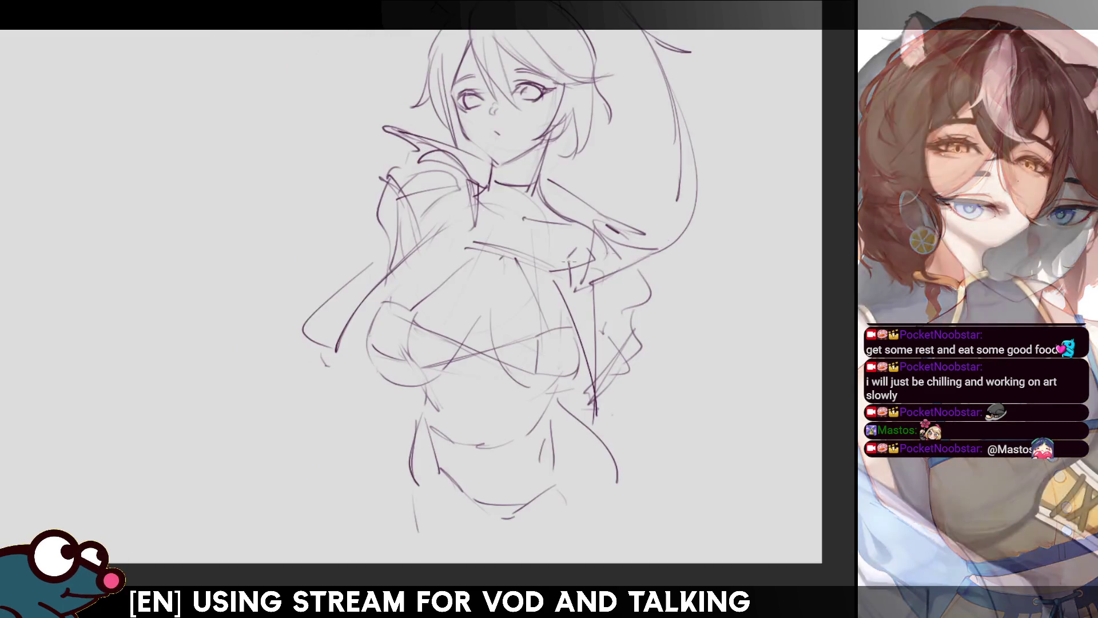
key("h")
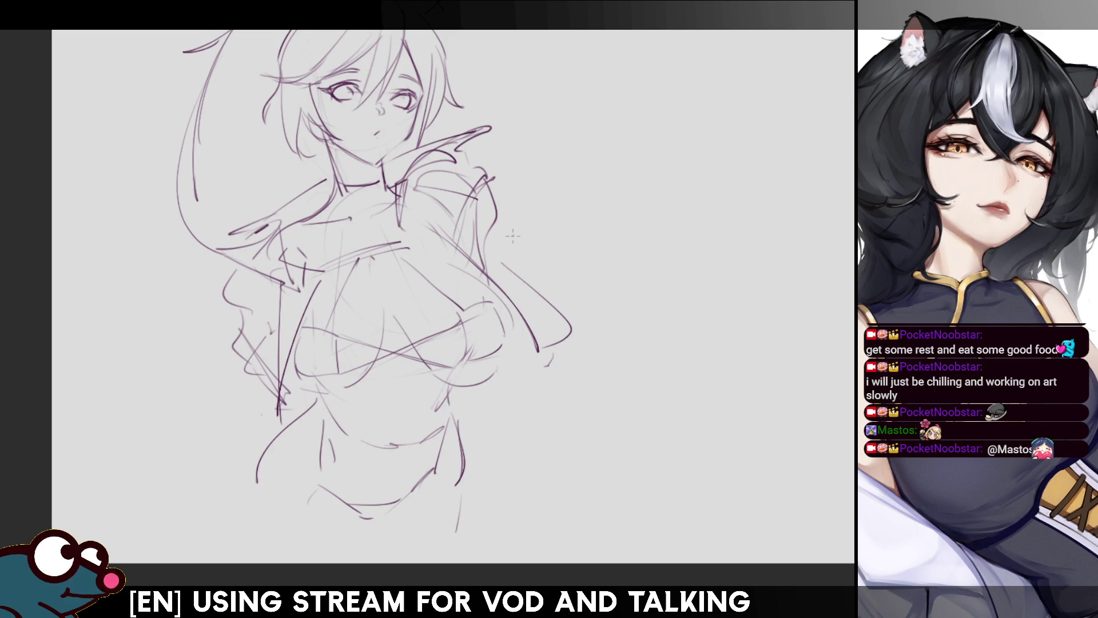
scroll(372, 287, "up", 2)
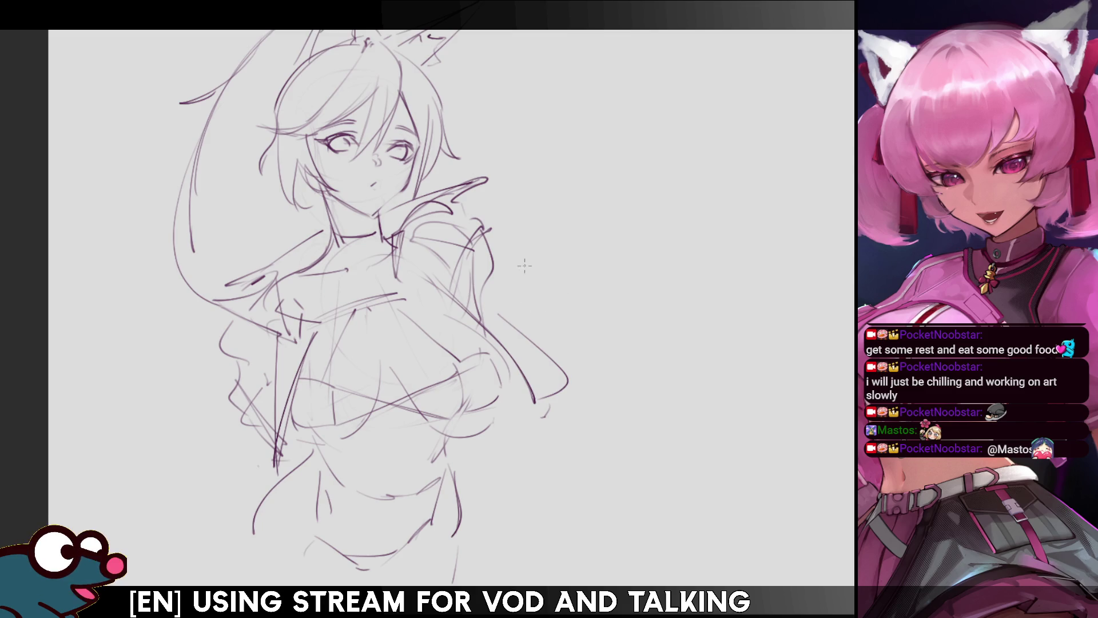
Sketch two spiky flicks at the lower left, plus curves and a long stroke at the right waist and hip.
left_click_drag(257, 452, 247, 482)
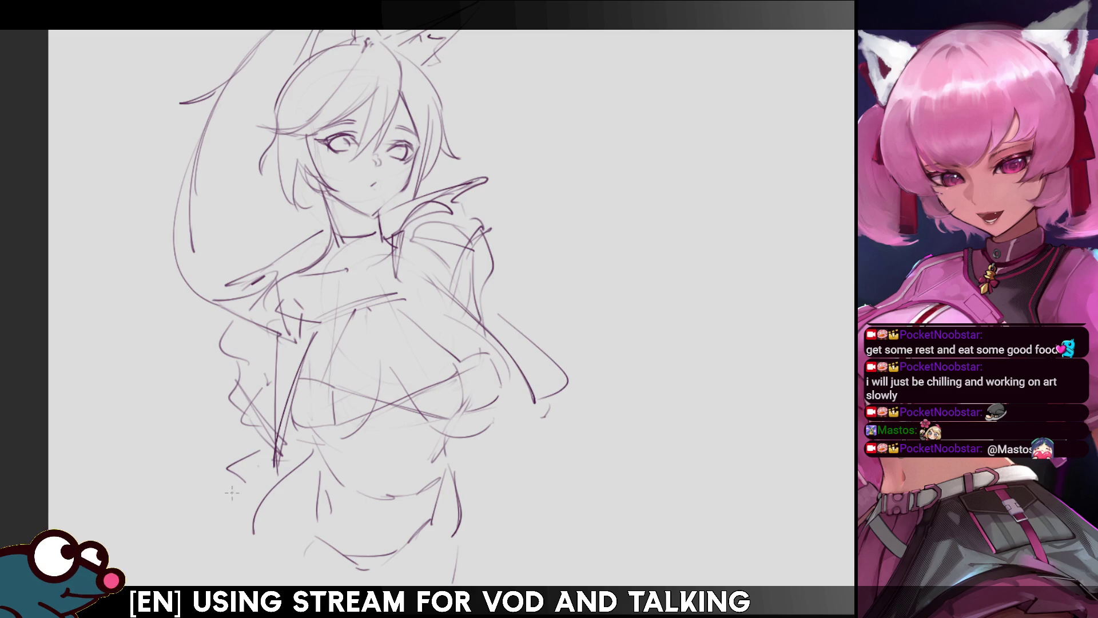
left_click_drag(246, 491, 225, 455)
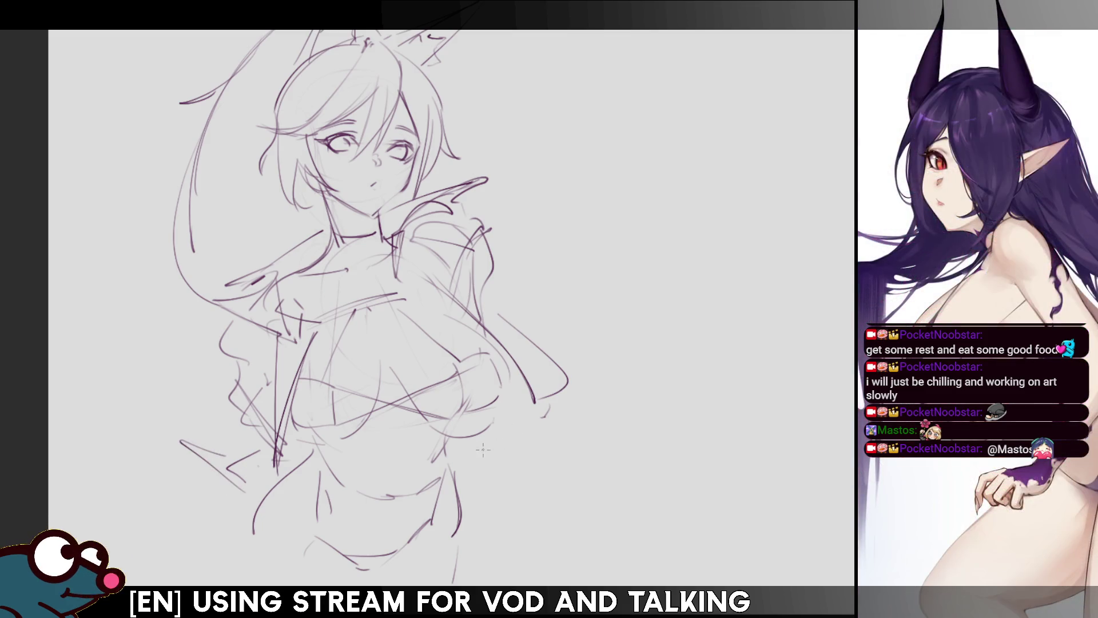
left_click_drag(464, 453, 495, 475)
left_click_drag(473, 435, 462, 454)
left_click_drag(521, 423, 473, 503)
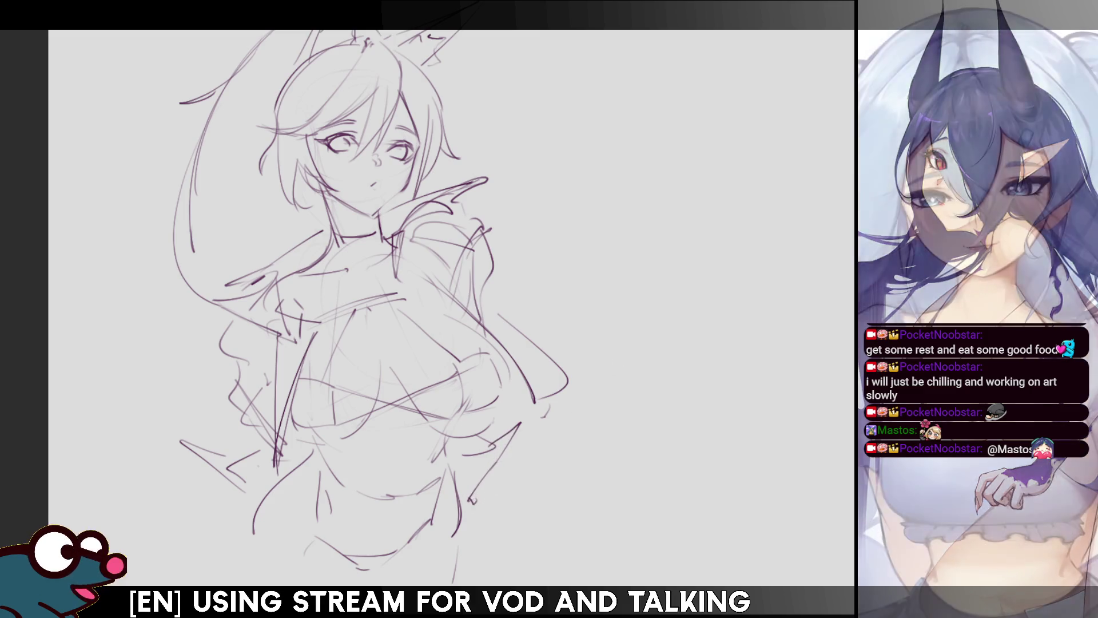
Recentre the view, then draw a left-hip vertical line and the abdomen centre line.
left_click_drag(504, 463, 534, 416)
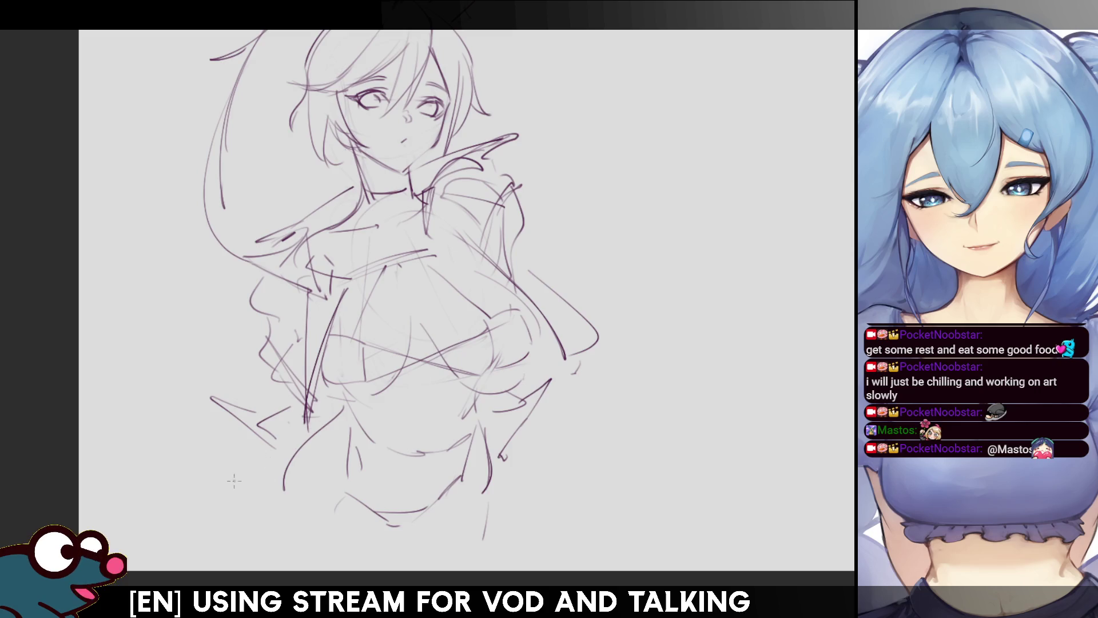
left_click_drag(268, 455, 267, 519)
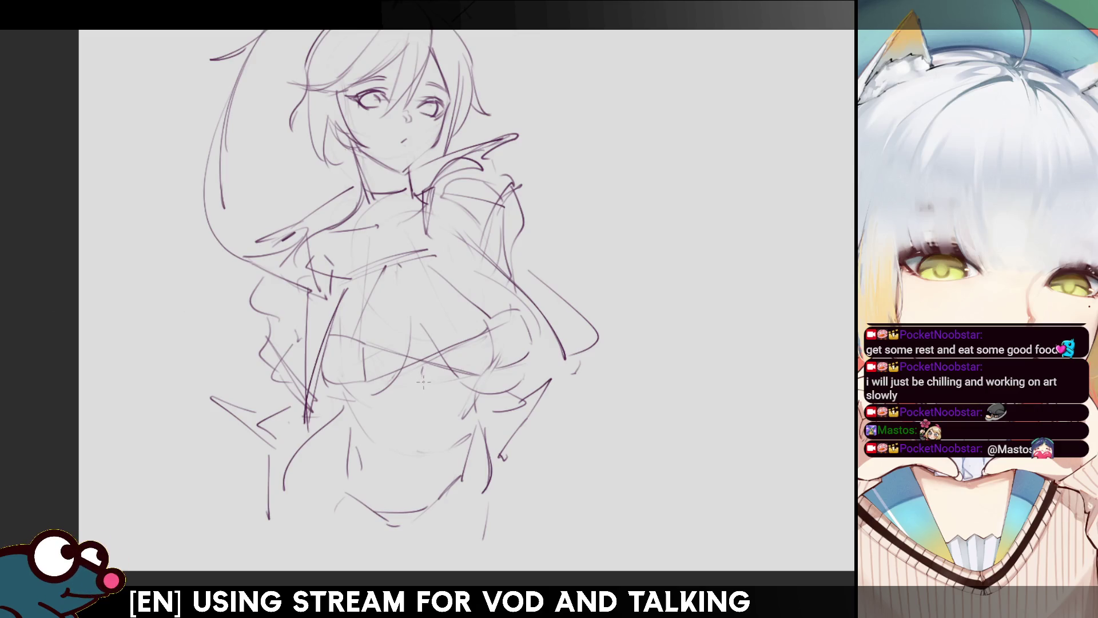
left_click_drag(411, 455, 397, 510)
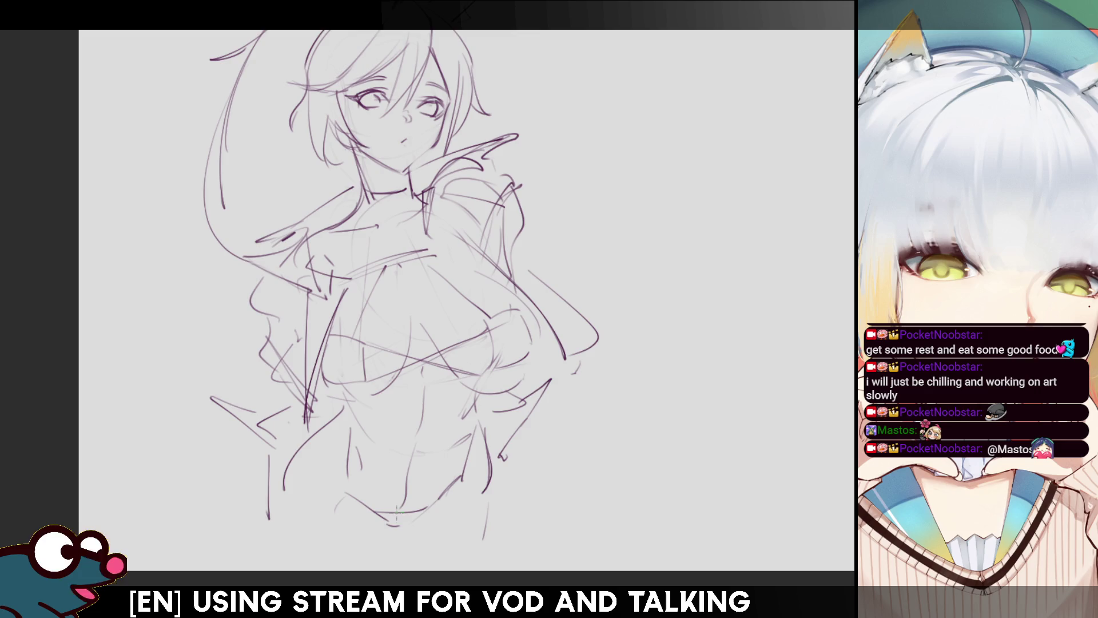
Extend the abdomen centre line and outline both sides of the waist.
key("h")
key("m")
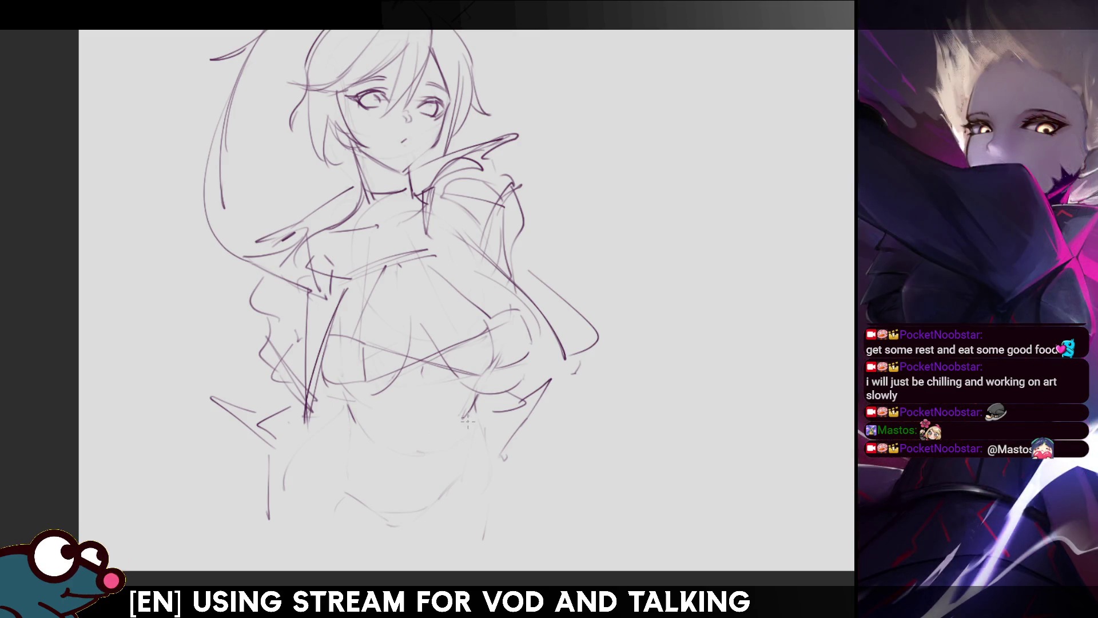
left_click_drag(430, 444, 422, 475)
left_click_drag(468, 424, 456, 488)
left_click_drag(343, 444, 290, 506)
left_click_drag(345, 441, 278, 509)
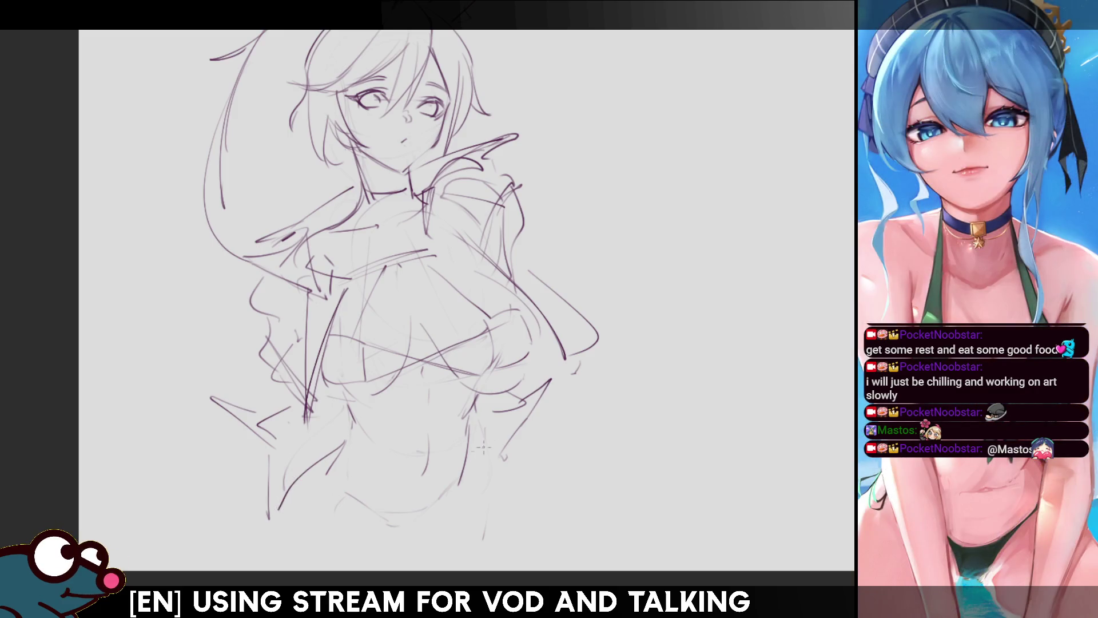
left_click_drag(470, 467, 484, 519)
Check the waist in mirrored view, redraw the right waist line, sketch the lower waist curve, and pan.
key("h")
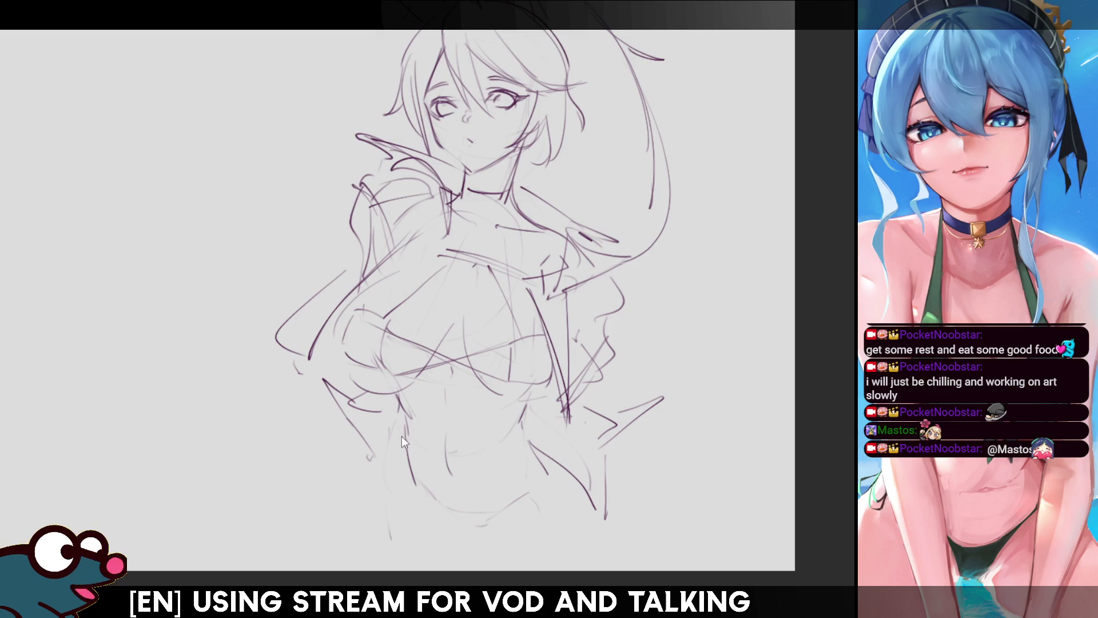
key("h")
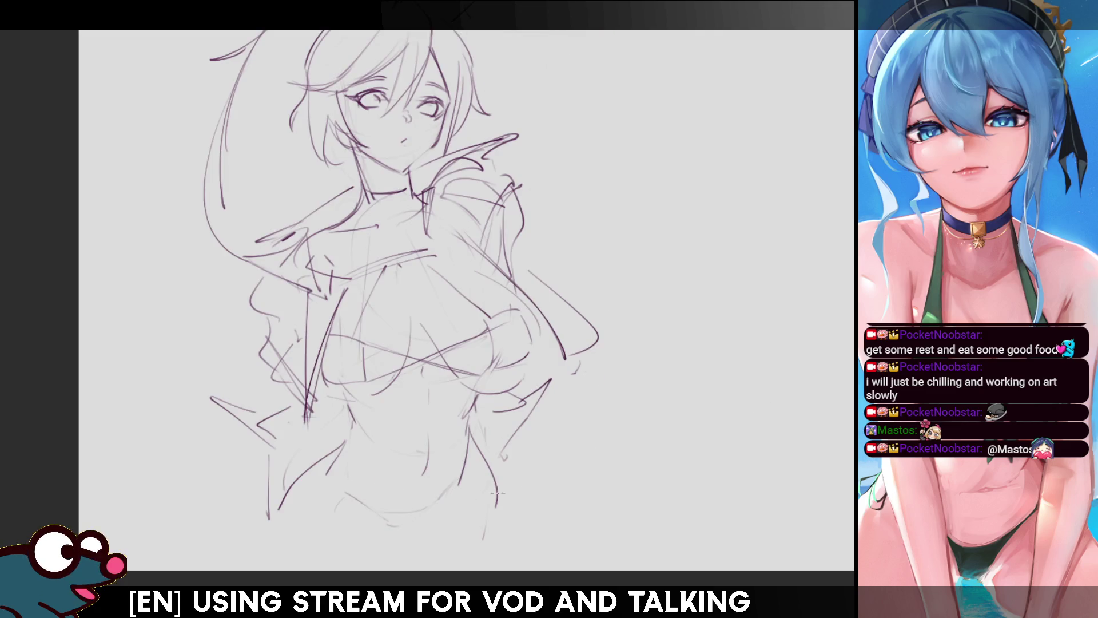
key("ctrl+z")
left_click_drag(478, 452, 484, 508)
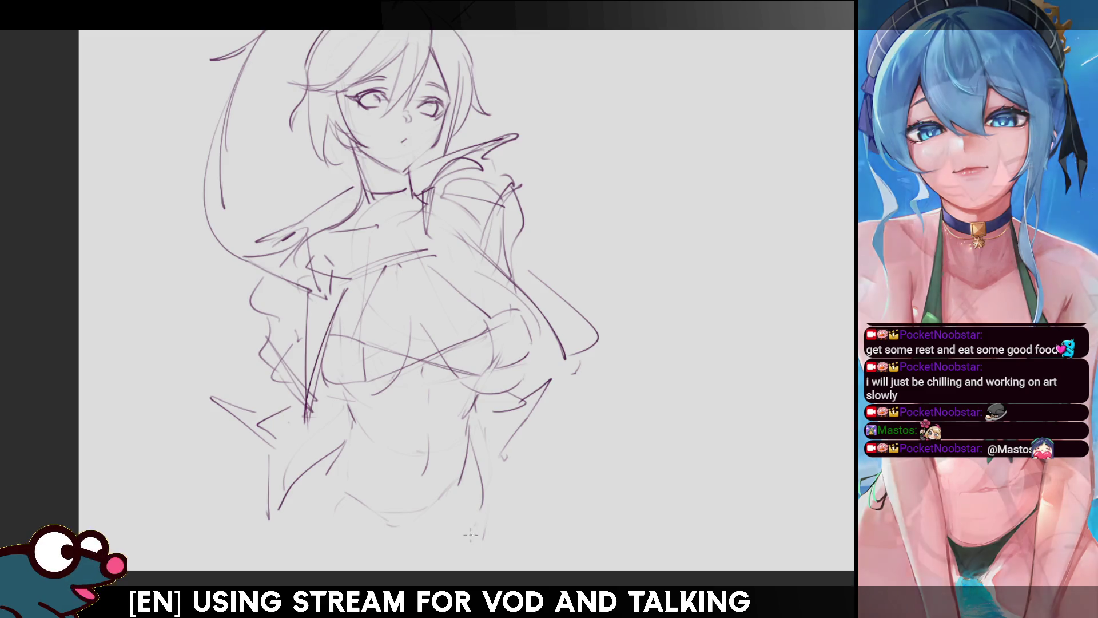
left_click_drag(344, 493, 404, 529)
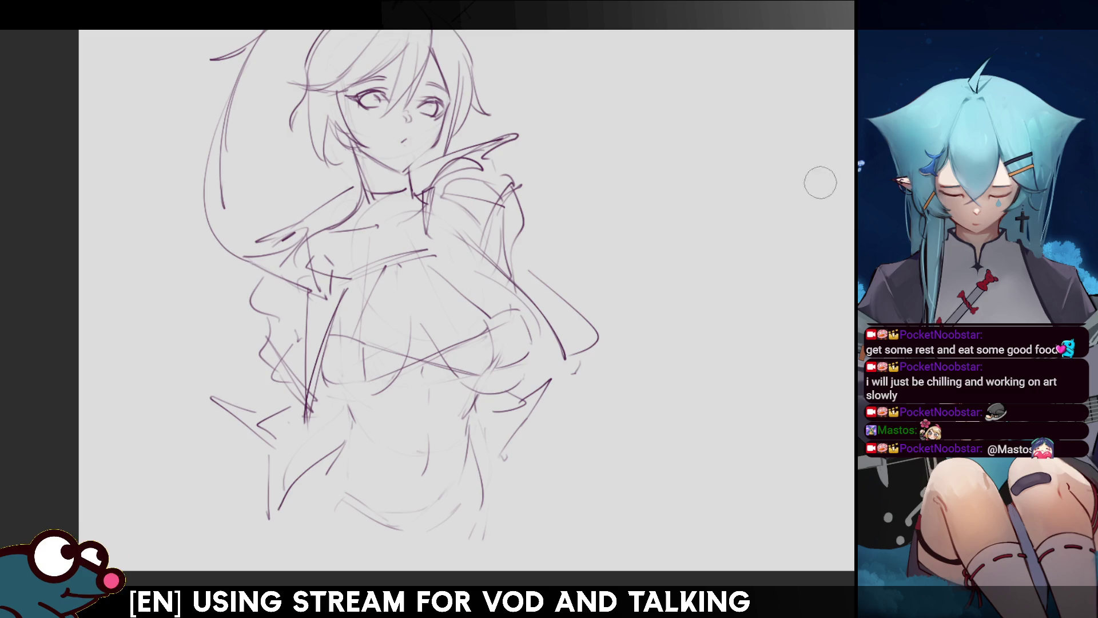
left_click_drag(821, 182, 772, 265)
Mirror the canvas view briefly to check the sketch, then flip it back to normal.
scroll(355, 309, "down", 1)
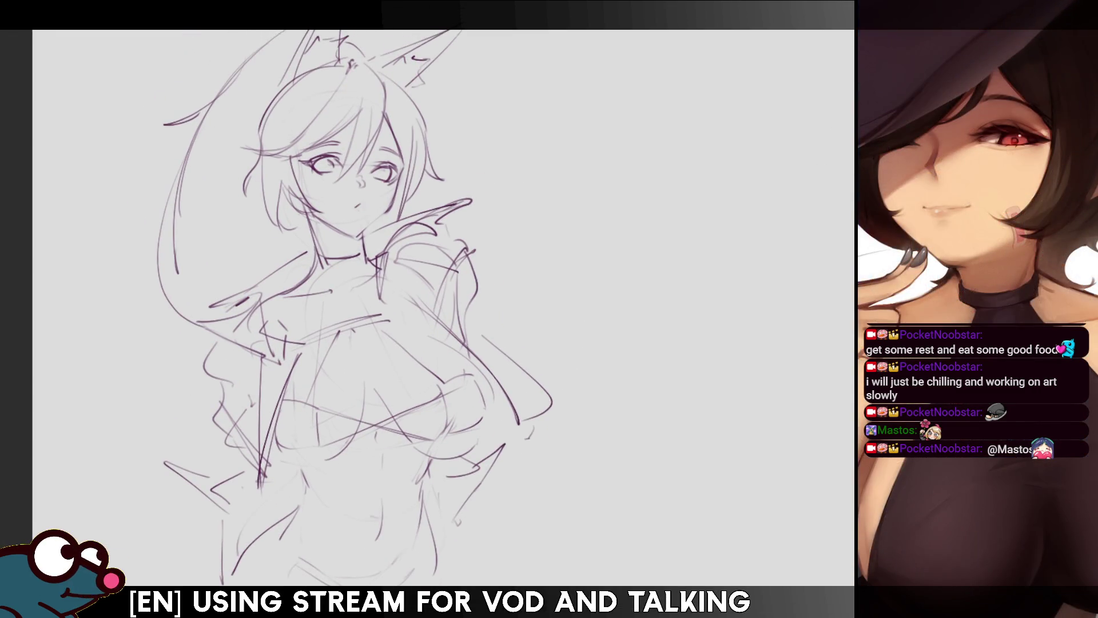
key("m")
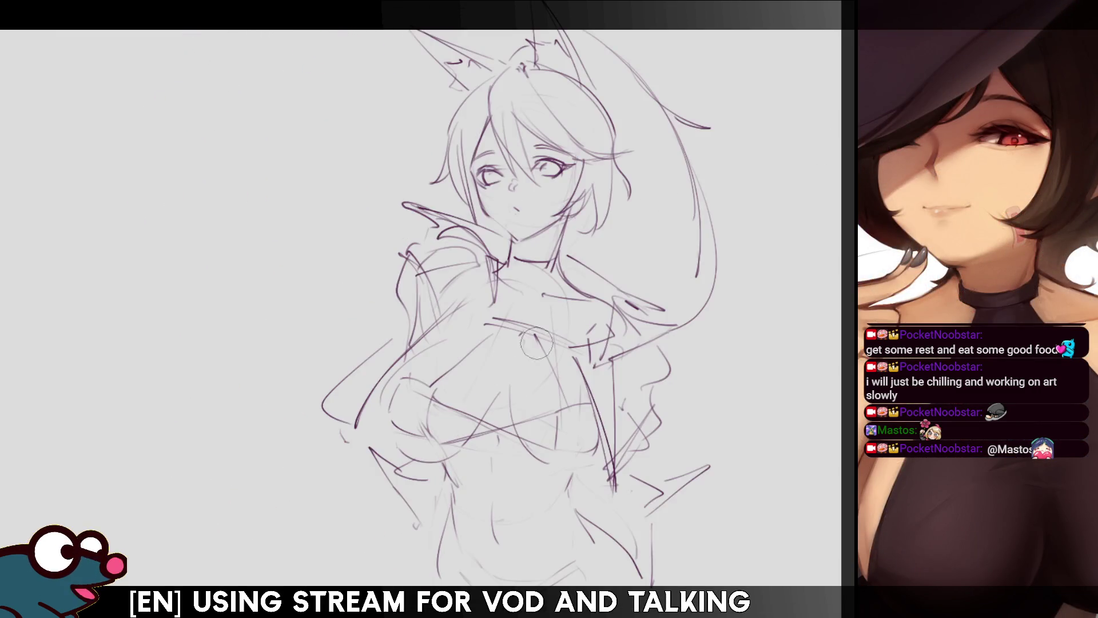
key("m")
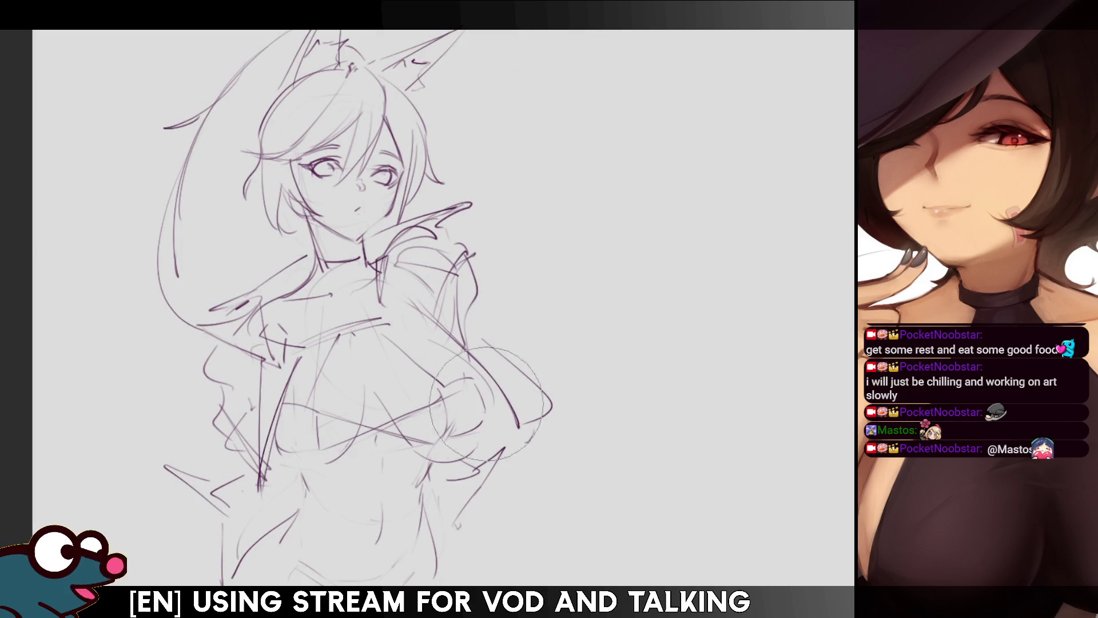
Liquify the arm and bust strokes, pushing them into a better shape.
left_click_drag(547, 345, 456, 408)
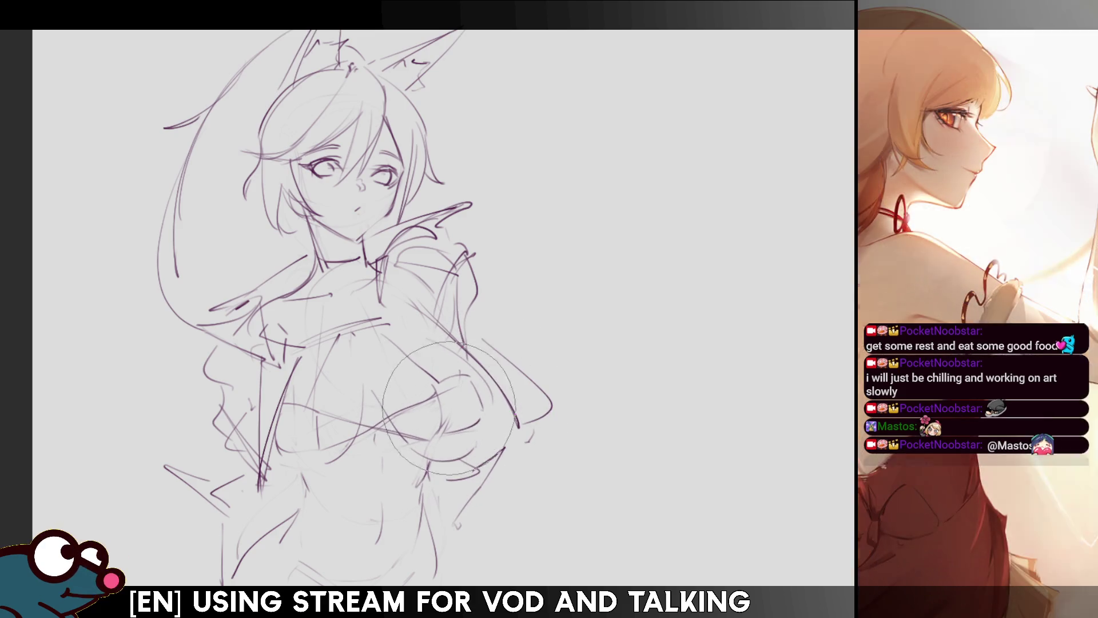
left_click_drag(468, 397, 435, 395)
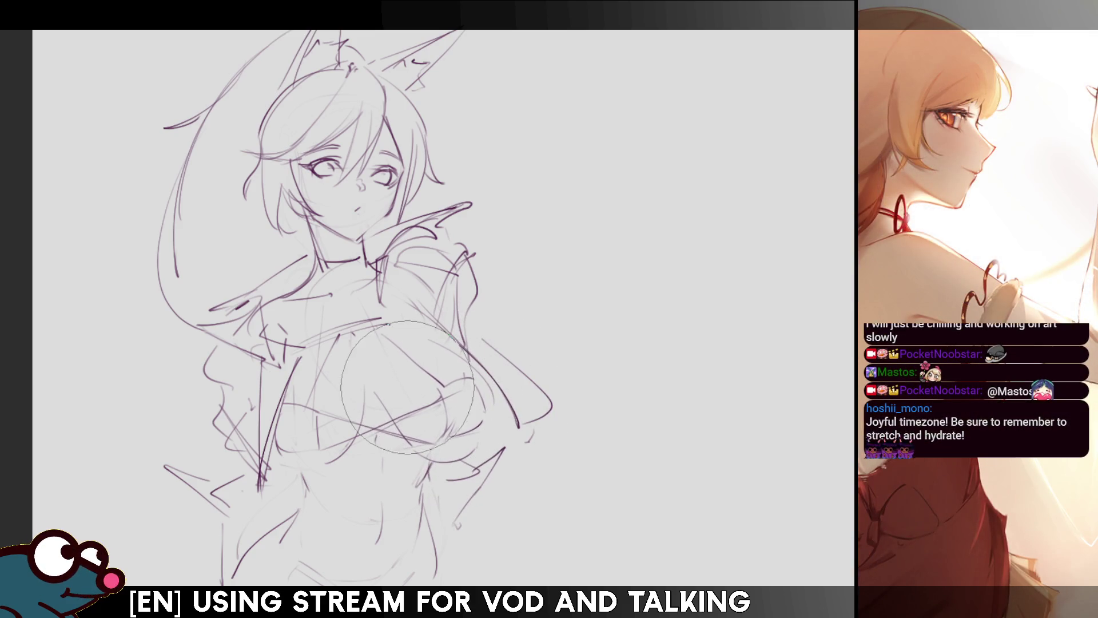
key("bracketleft")
key("bracketleft")
key("bracketleft")
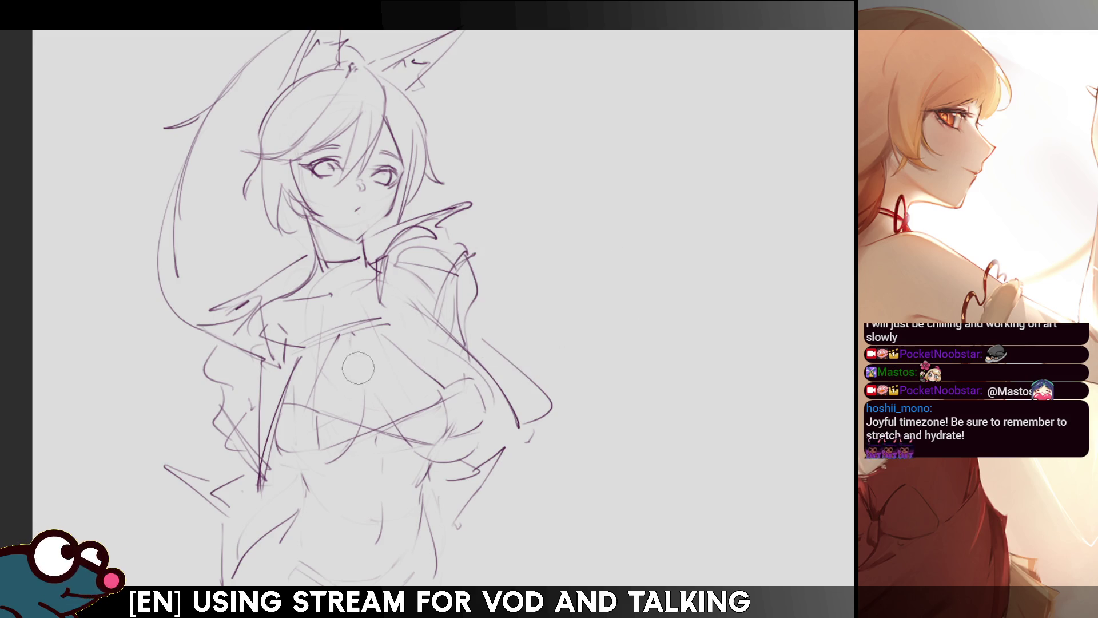
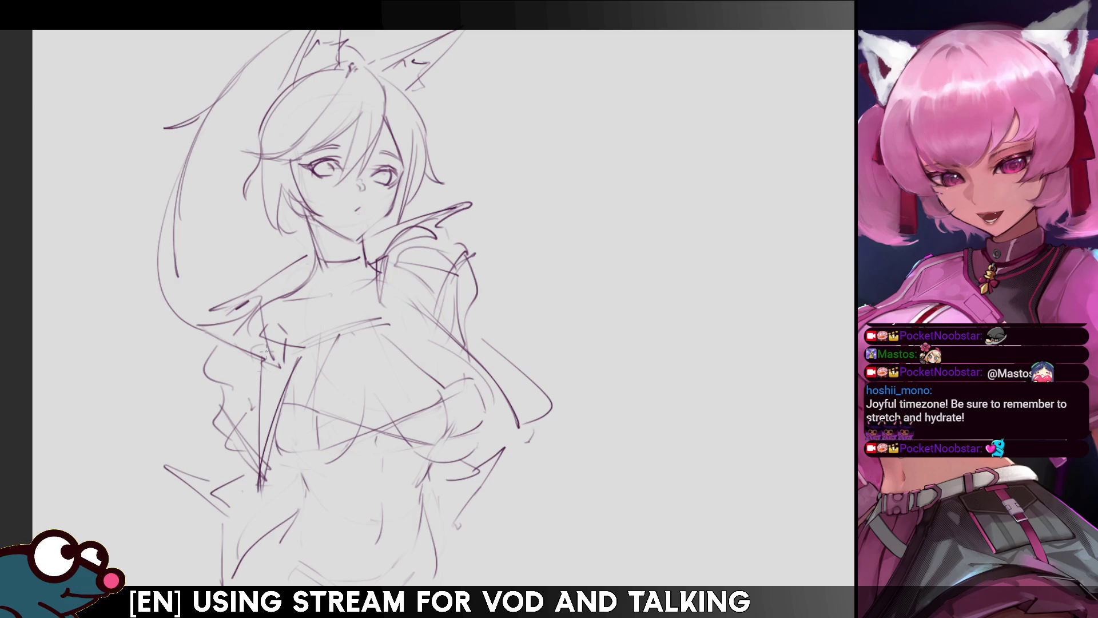
Draw a curve under the chest, undoing and redrawing it several times.
mouse_move(283, 458)
left_mouse_down()
mouse_move(337, 461)
mouse_move(307, 457)
mouse_move(352, 450)
left_mouse_up()
key("ctrl+z")
key("ctrl+z")
key("ctrl+z")
left_click_drag(267, 466, 342, 453)
key("ctrl+z")
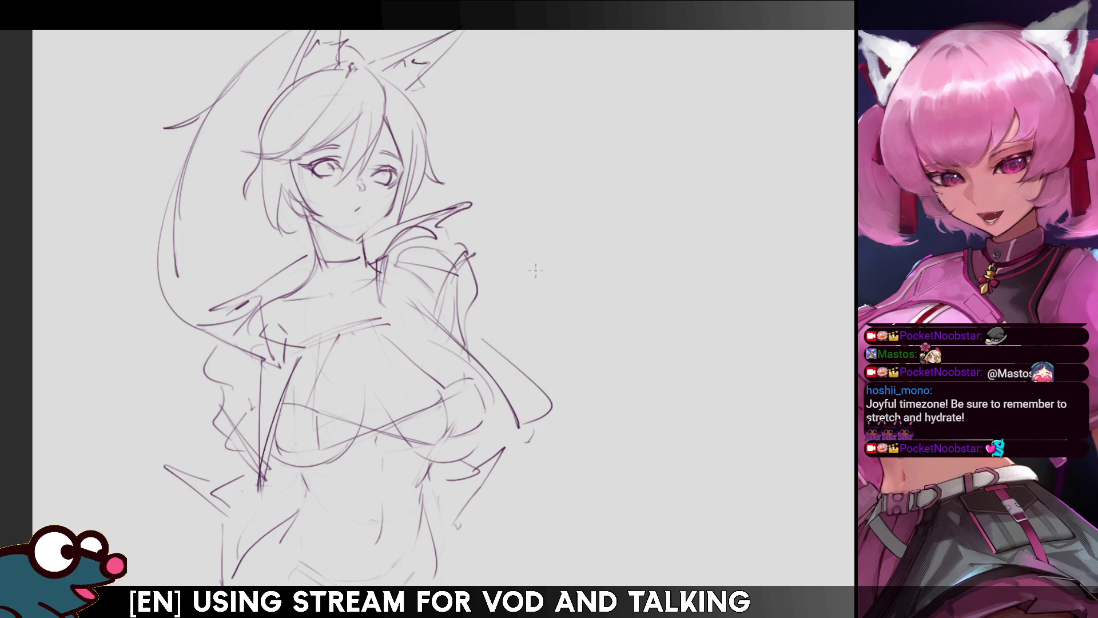
key("ctrl+z")
left_click_drag(274, 466, 353, 449)
key("ctrl+z")
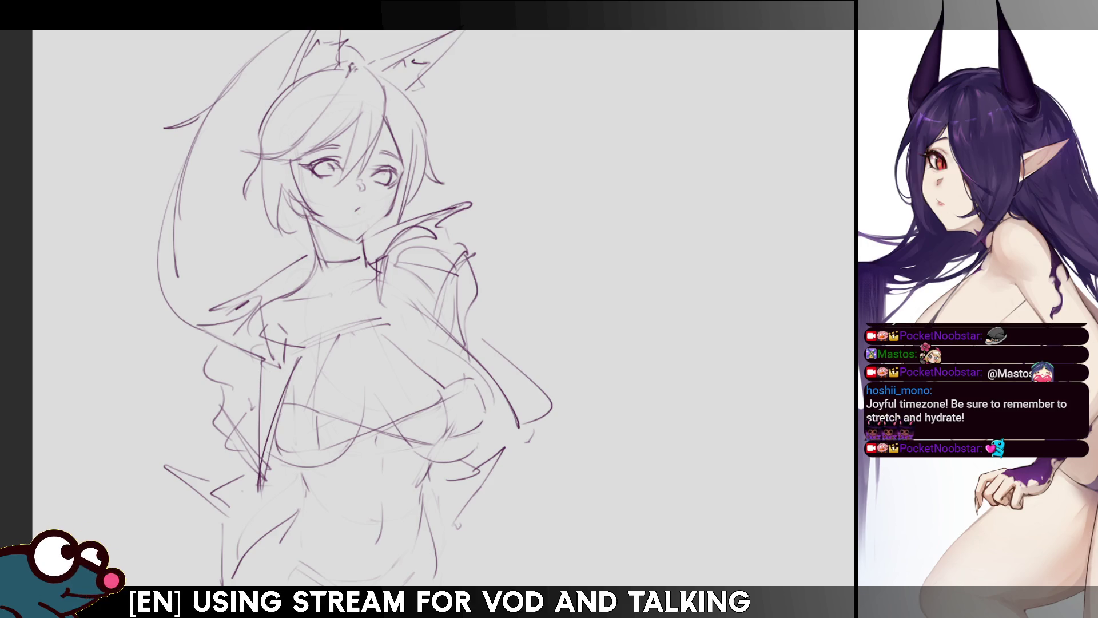
Sketch a line across the lower torso, retrying it, then add a stroke lower down.
left_click_drag(364, 523, 423, 478)
key("ctrl+z")
left_click_drag(313, 540, 426, 469)
key("ctrl+z")
left_click_drag(314, 524, 410, 481)
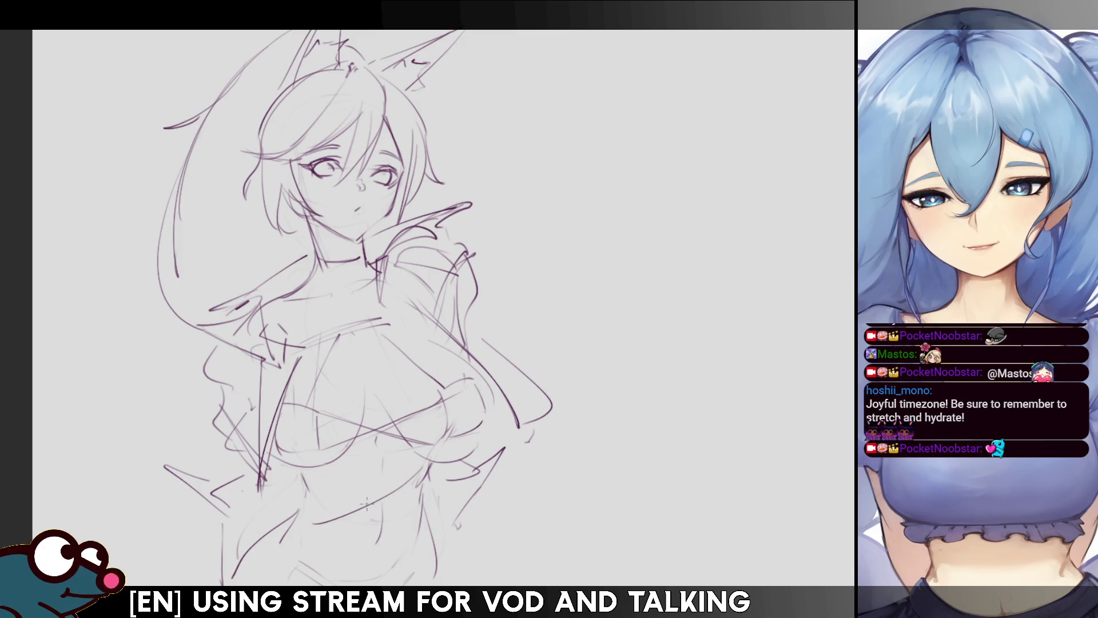
key("ctrl+z")
left_click_drag(283, 538, 329, 583)
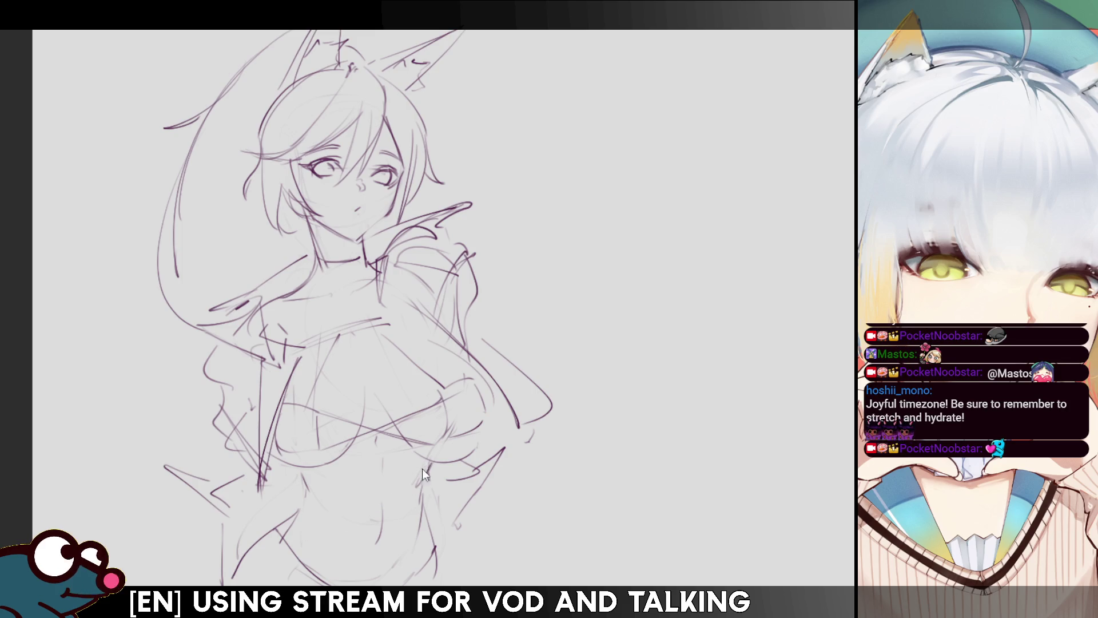
Draw long diagonal strokes across the lower torso, mirroring the canvas to check them.
left_click_drag(423, 474, 286, 538)
key("ctrl+z")
left_click_drag(429, 461, 290, 535)
mouse_move(339, 486)
left_mouse_down()
mouse_move(435, 550)
mouse_move(416, 552)
left_mouse_up()
key("ctrl+z")
key("h")
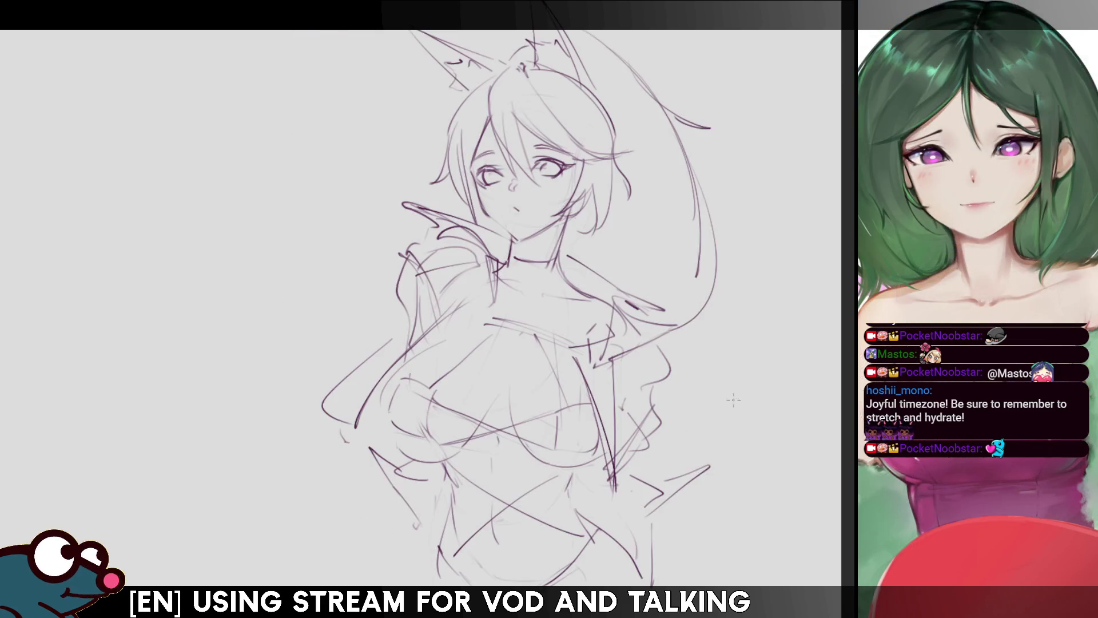
key("ctrl+z")
left_click_drag(538, 465, 435, 562)
key("ctrl+z")
mouse_move(537, 464)
left_mouse_down()
mouse_move(437, 564)
mouse_move(437, 544)
left_mouse_up()
key("ctrl+z")
key("h")
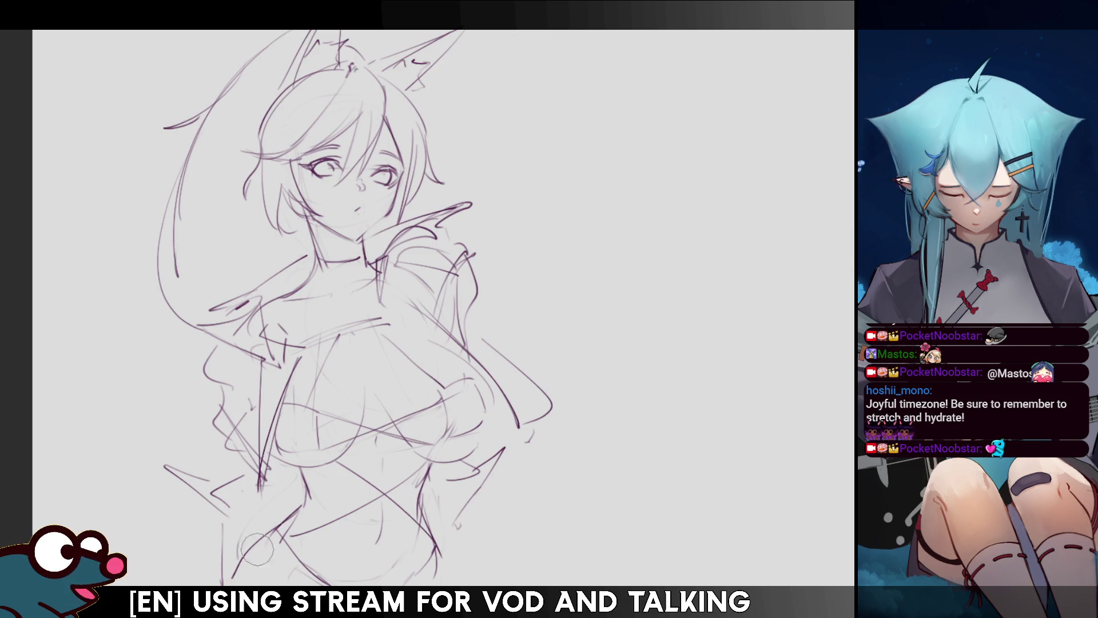
Toggle the latest hair and lower-body lines with undo/redo to compare them.
key("ctrl+z")
key("ctrl+y")
key("ctrl+z")
key("ctrl+y")
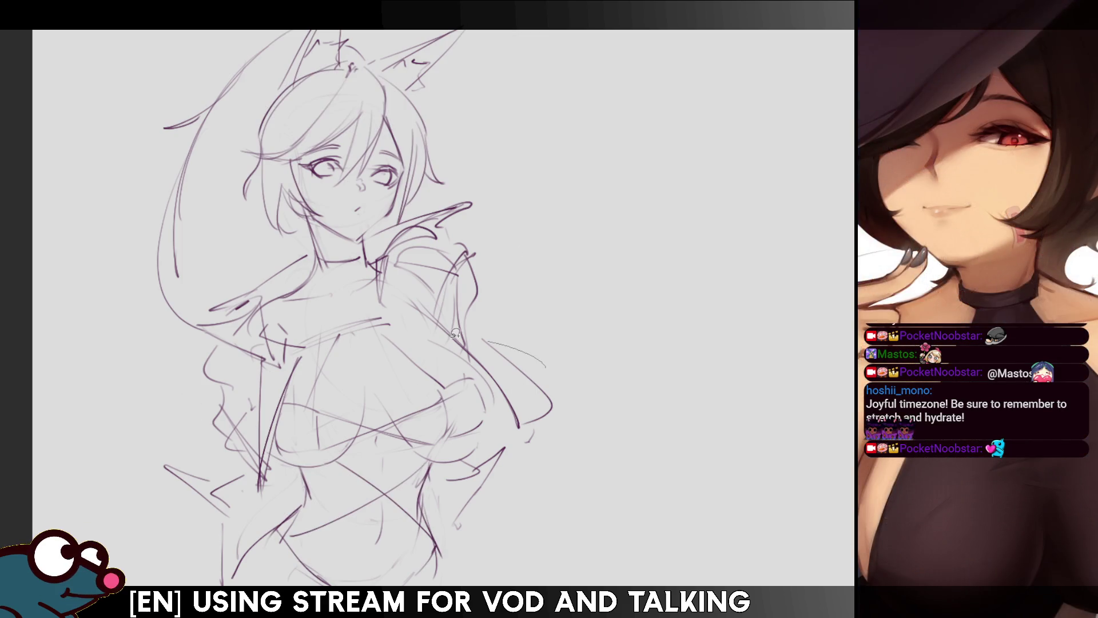
Lasso the lower torso, clear the selection, and bring the lower body into view.
left_click_drag(543, 355, 541, 356)
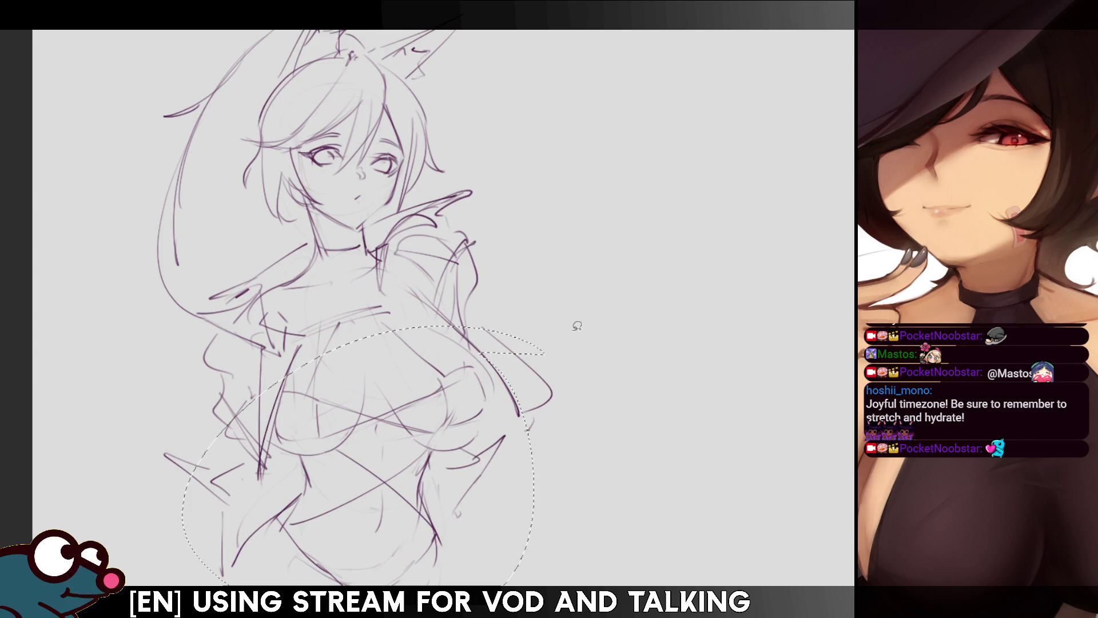
key("ctrl+d")
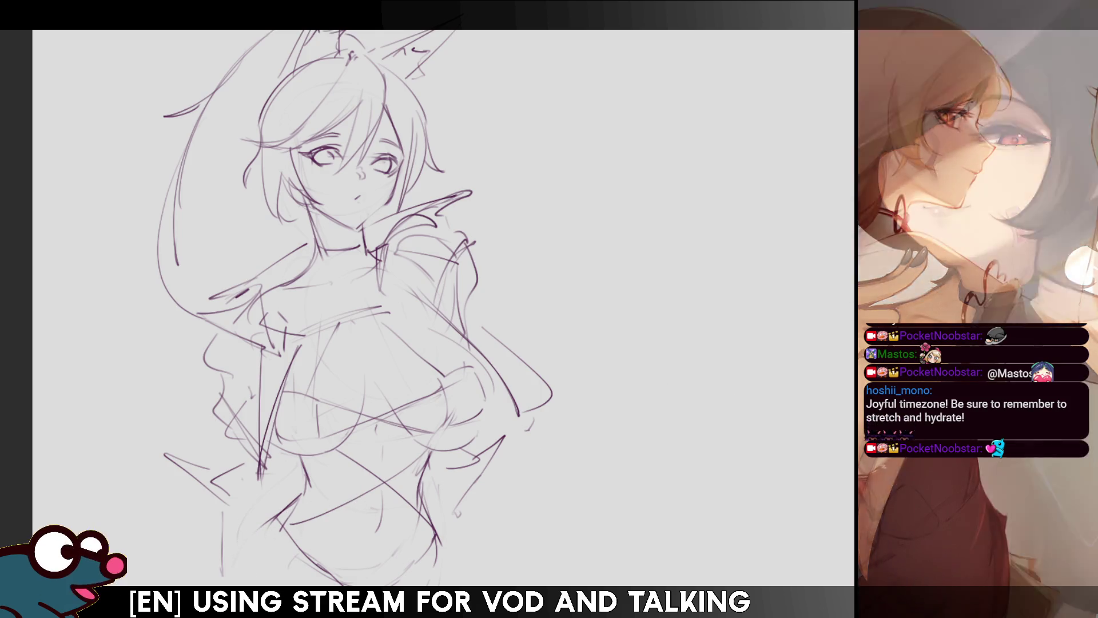
left_click_drag(399, 569, 466, 437)
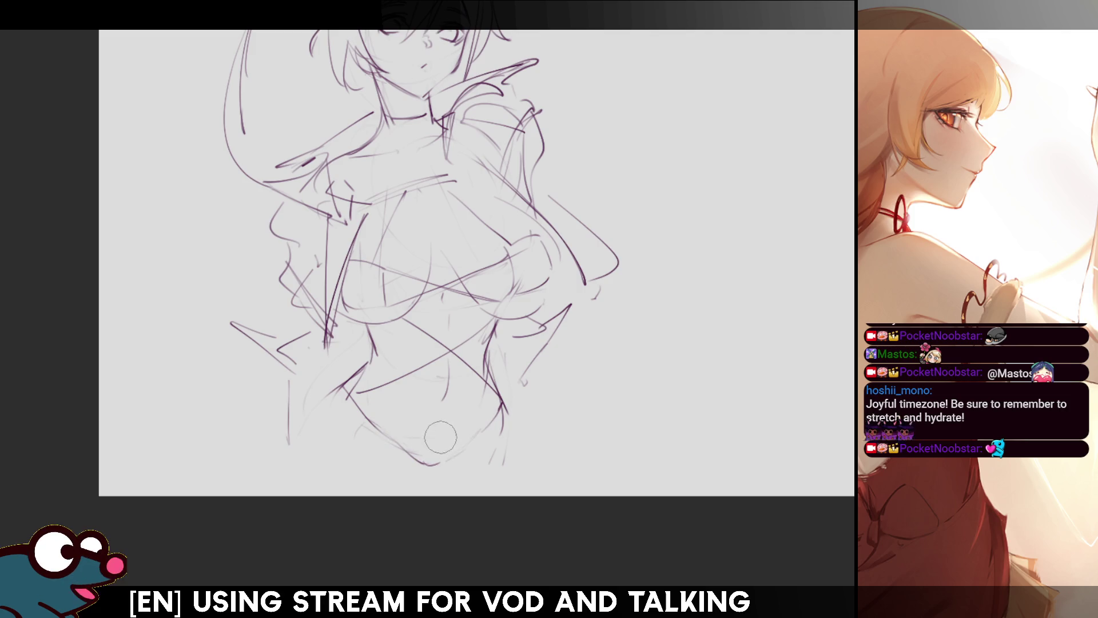
scroll(529, 279, "up", 2)
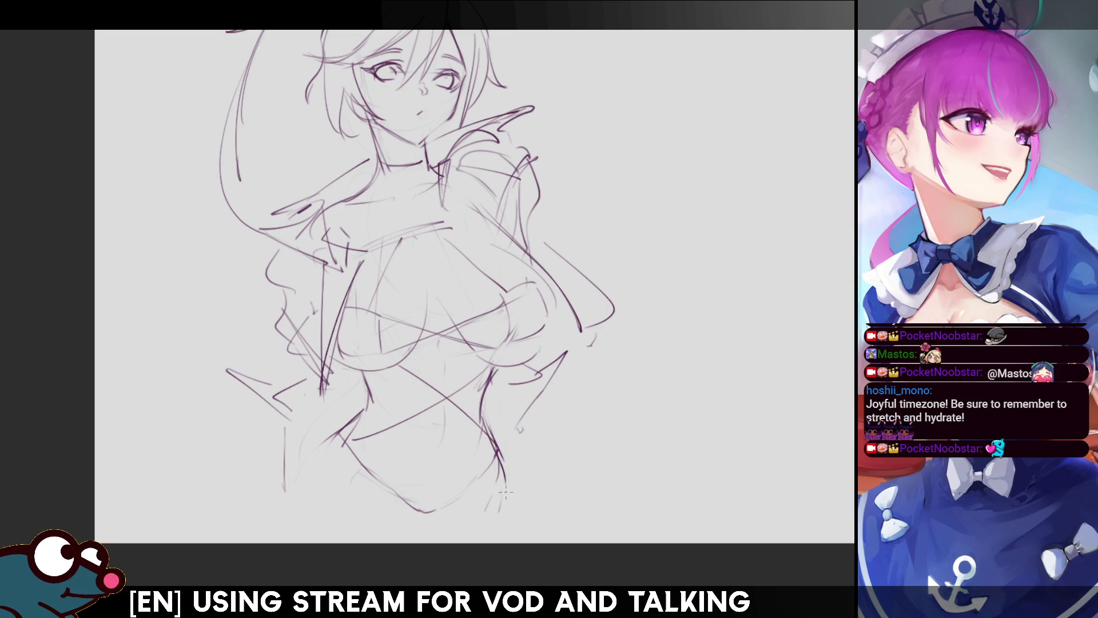
Draw a stroke below the hip and a curve at the lower left, mirroring to check.
left_click_drag(504, 490, 513, 541)
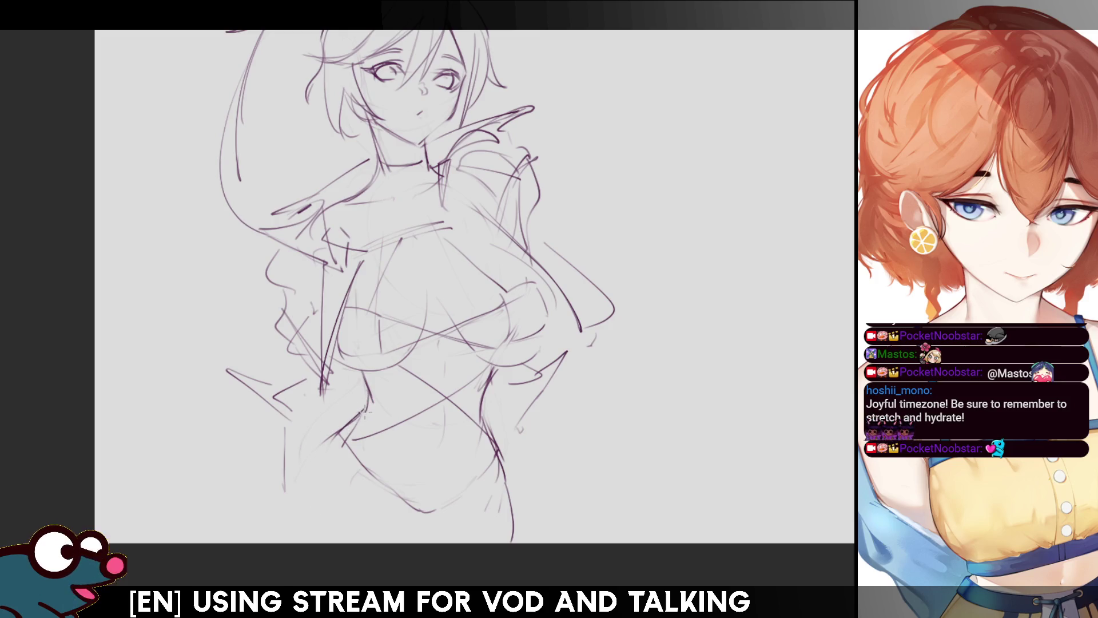
left_click_drag(350, 416, 293, 492)
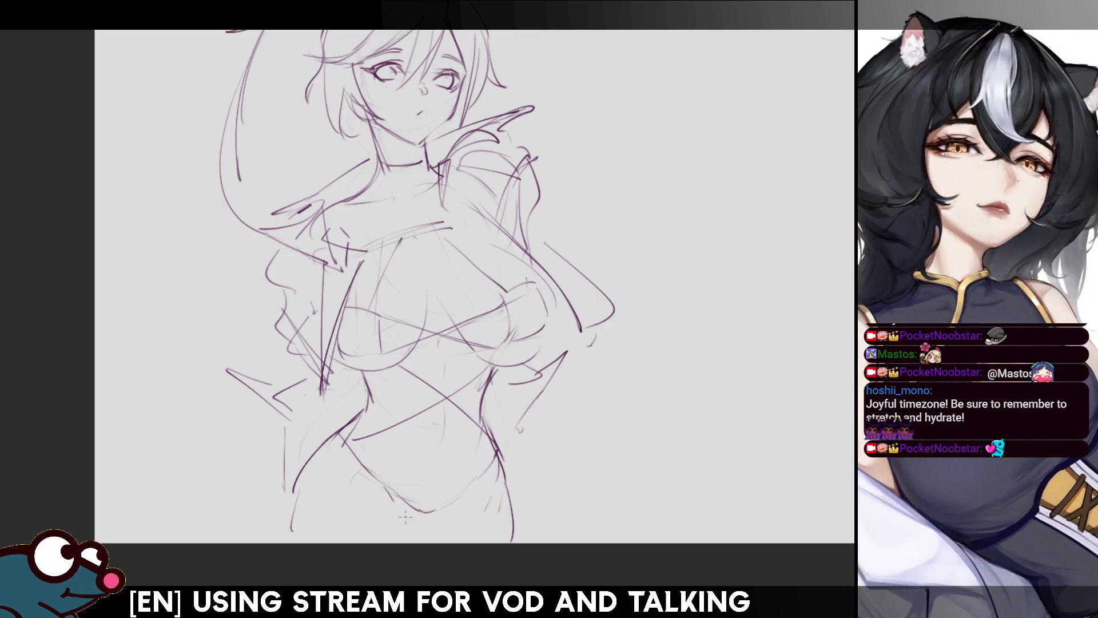
key("h")
key("h")
scroll(475, 286, "up", 3)
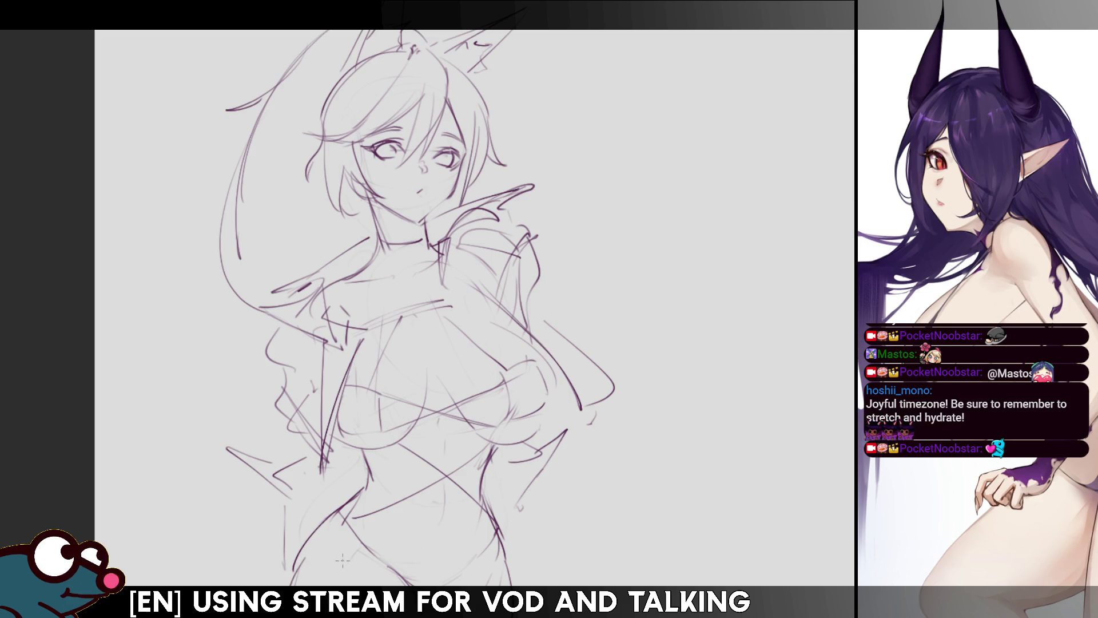
key("h")
key("h")
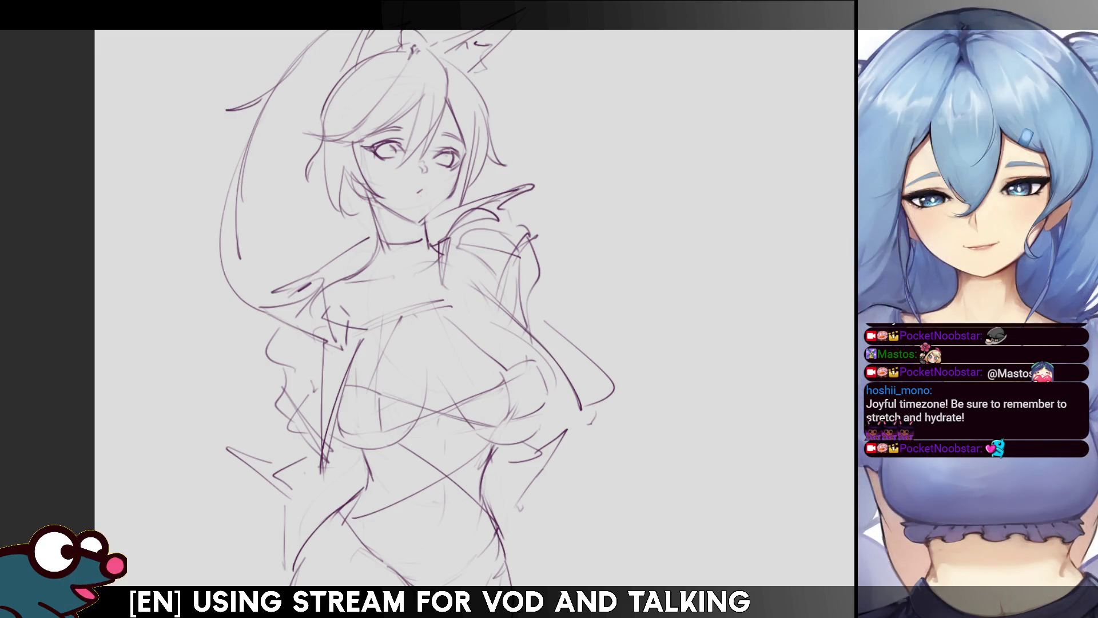
left_click_drag(434, 286, 412, 318)
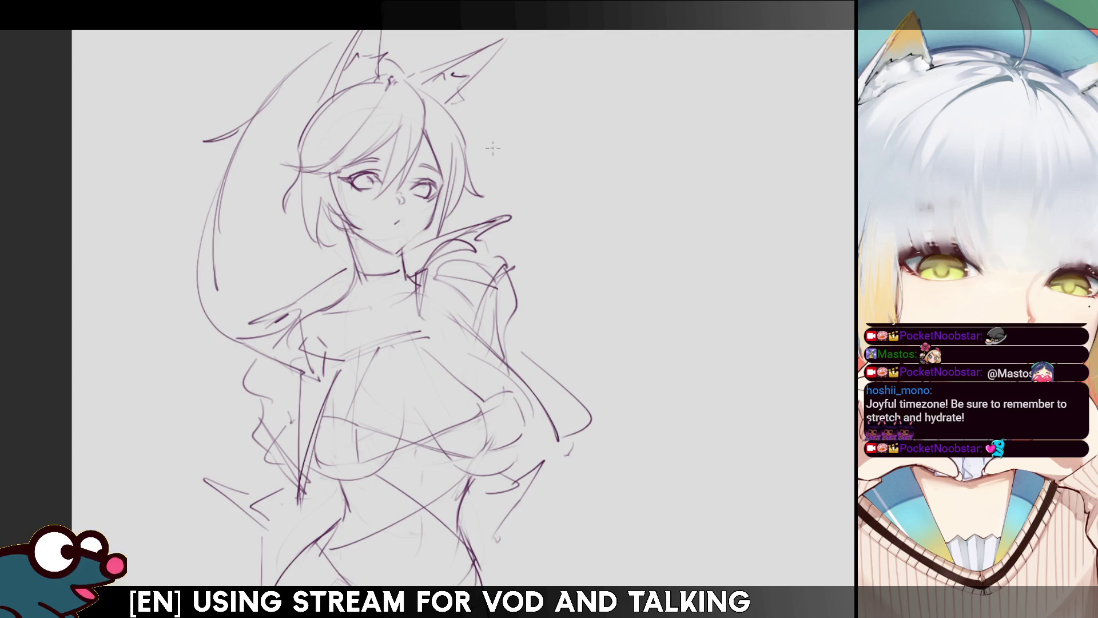
Draw flowing hair arcs and an inner curve to the right of the head.
left_click_drag(492, 147, 443, 137)
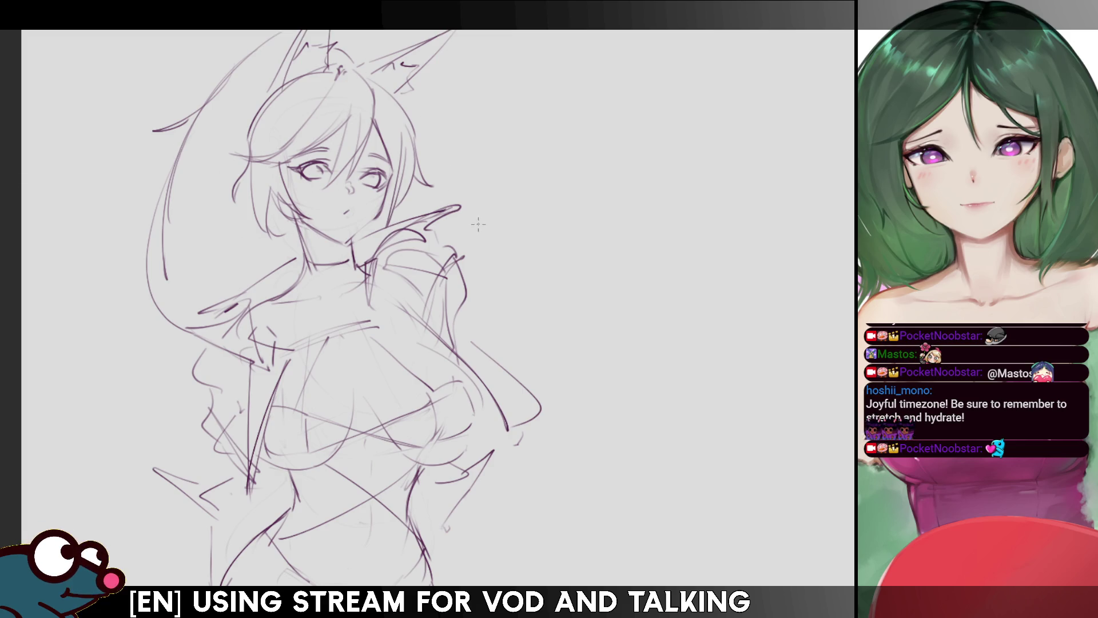
left_click_drag(478, 224, 559, 343)
left_click_drag(484, 236, 575, 299)
mouse_move(533, 268)
left_mouse_down()
mouse_move(515, 341)
mouse_move(557, 312)
left_mouse_up()
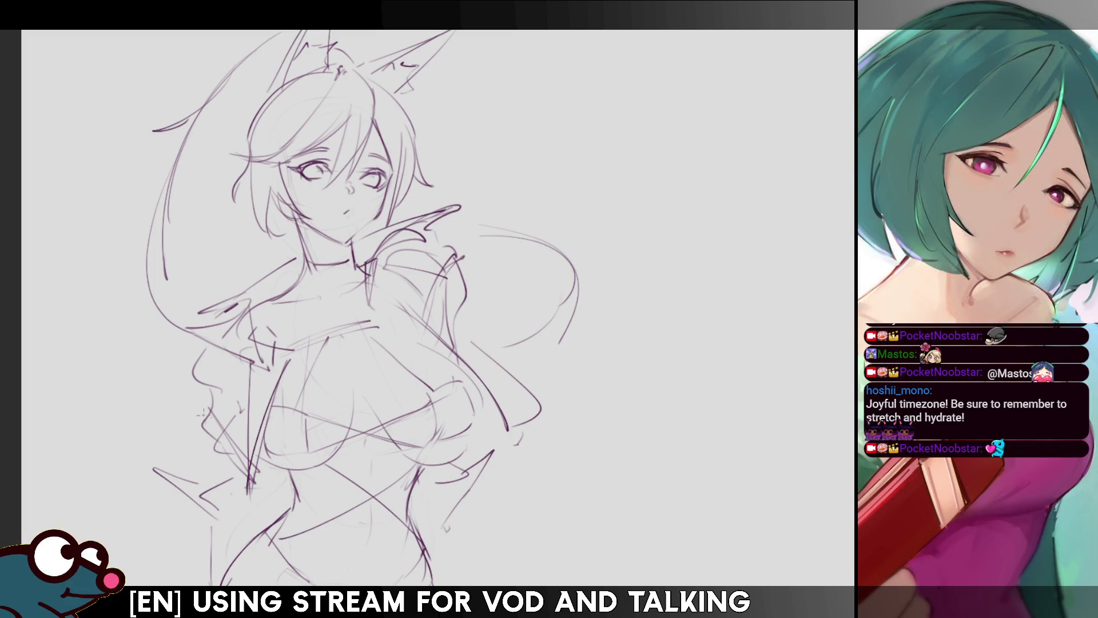
Sketch the tail curves at the lower left and a curve beside the flowing hair.
left_click_drag(189, 445, 96, 530)
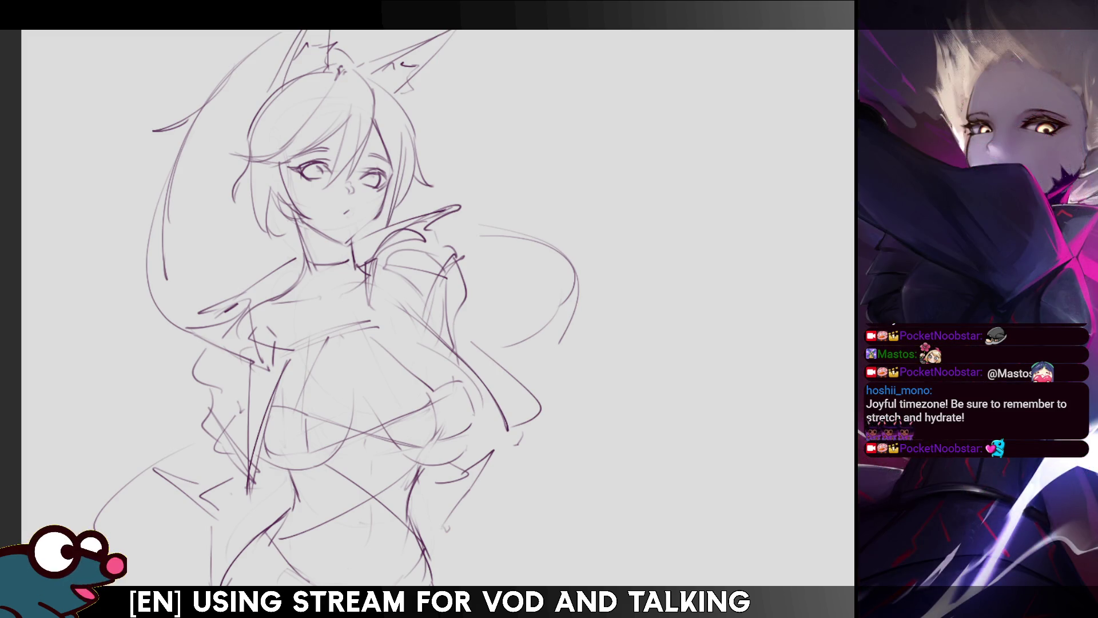
left_click_drag(169, 402, 169, 428)
mouse_move(518, 277)
left_mouse_down()
mouse_move(509, 336)
mouse_move(487, 352)
left_mouse_up()
left_click_drag(166, 430, 87, 470)
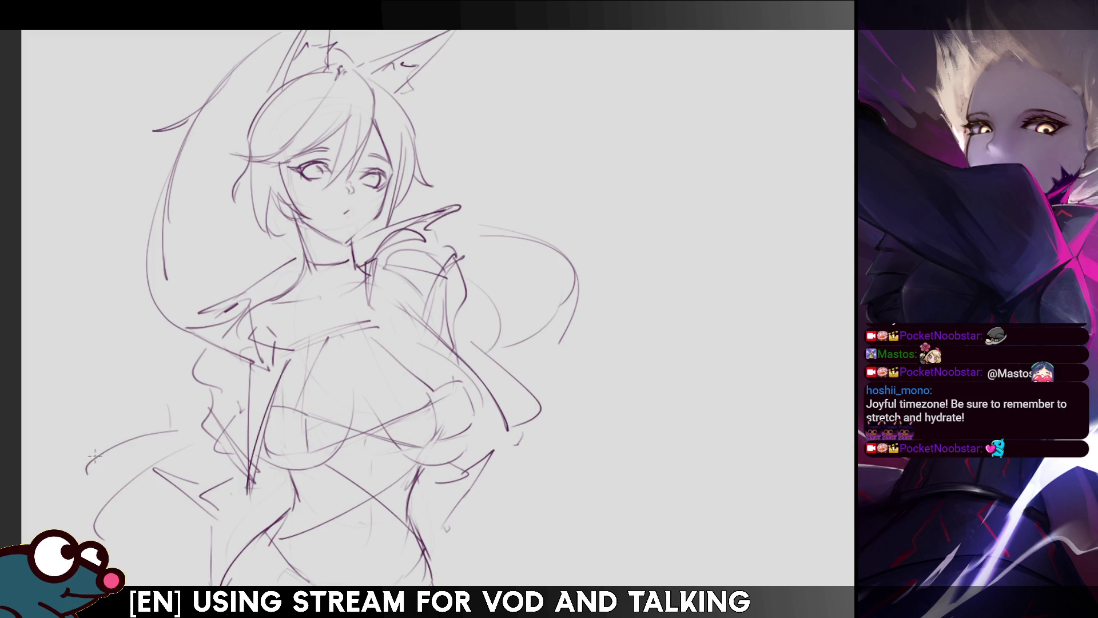
left_click_drag(88, 510, 71, 522)
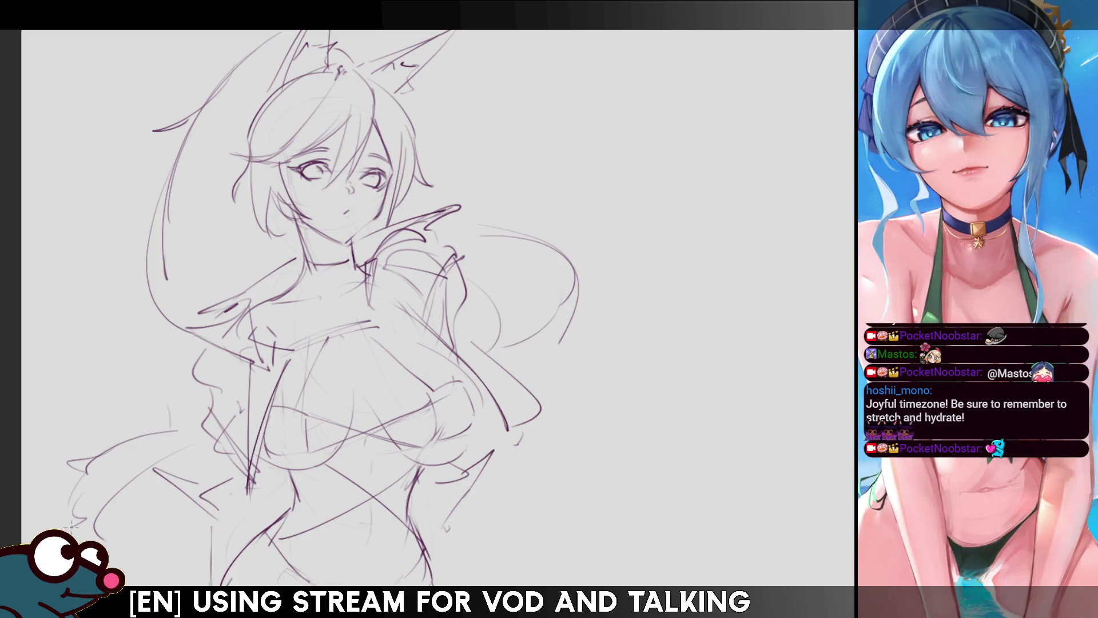
left_click_drag(130, 501, 148, 563)
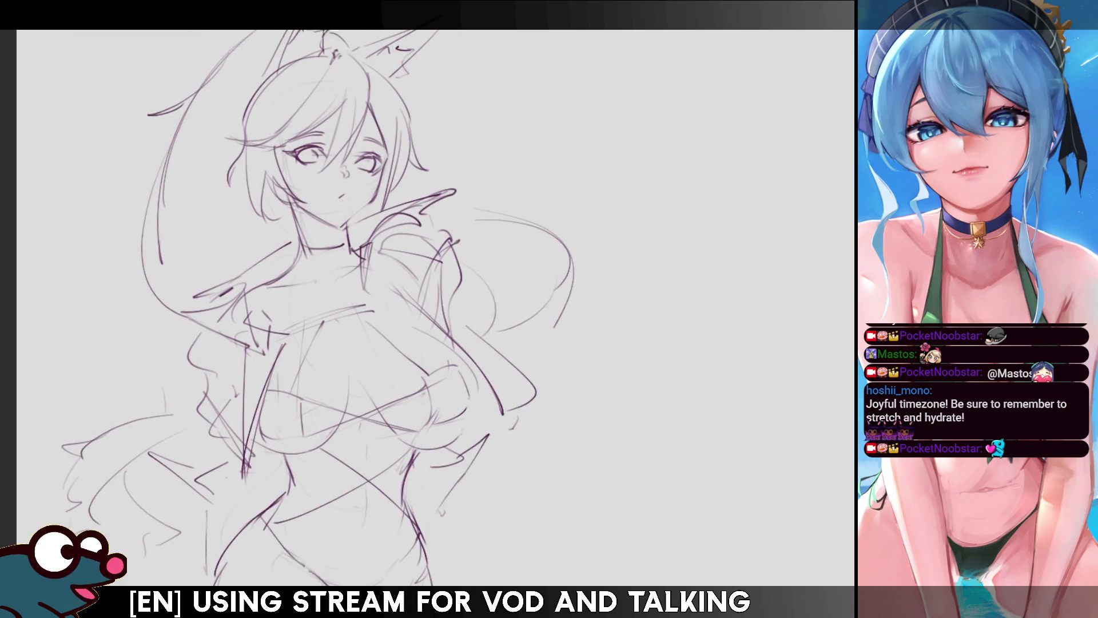
scroll(292, 308, "up", 1)
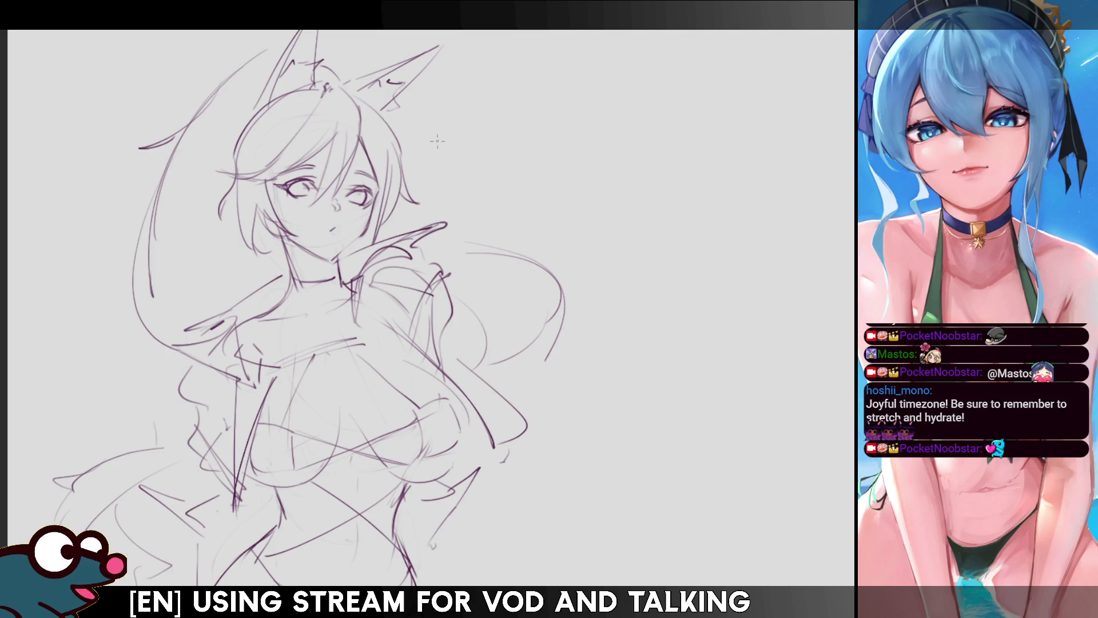
Mirror the view to check proportions, then darken the neck line.
key("m")
key("m")
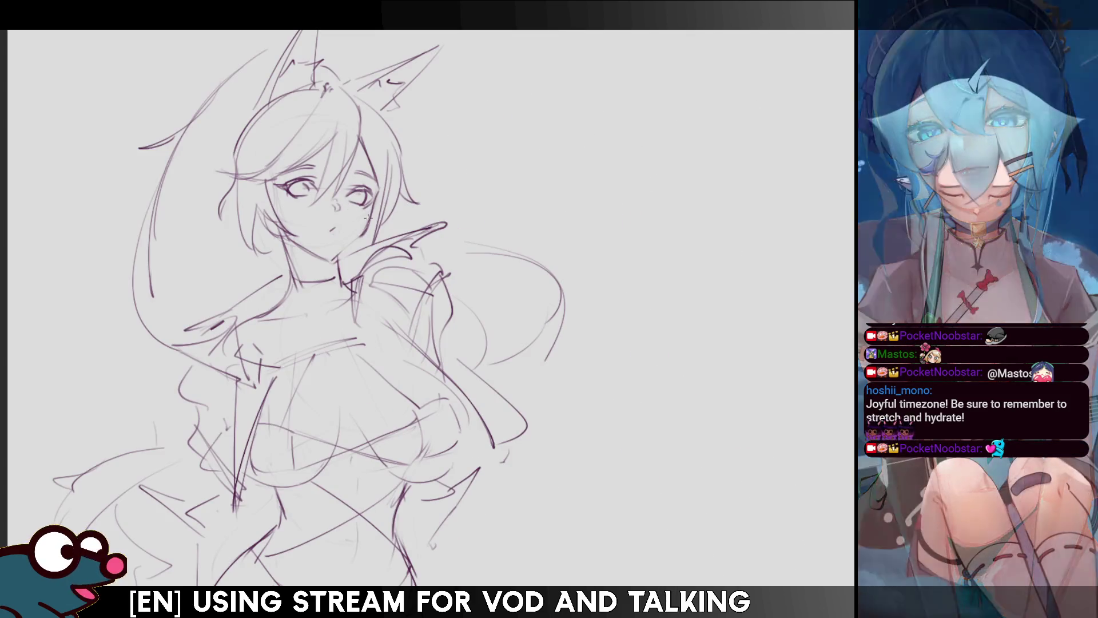
key("m")
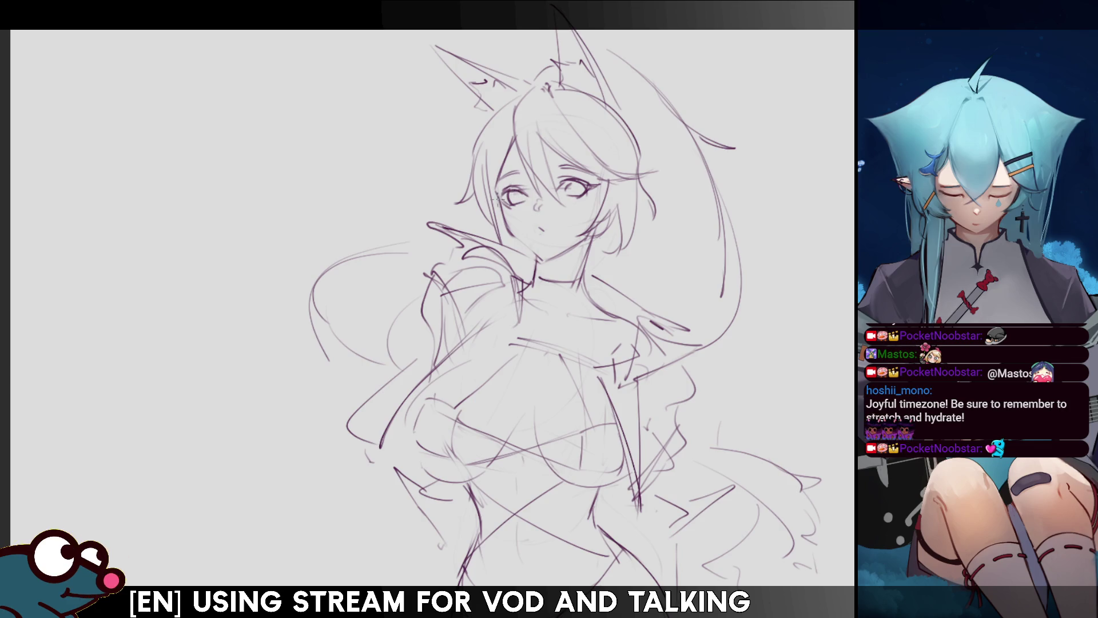
key("m")
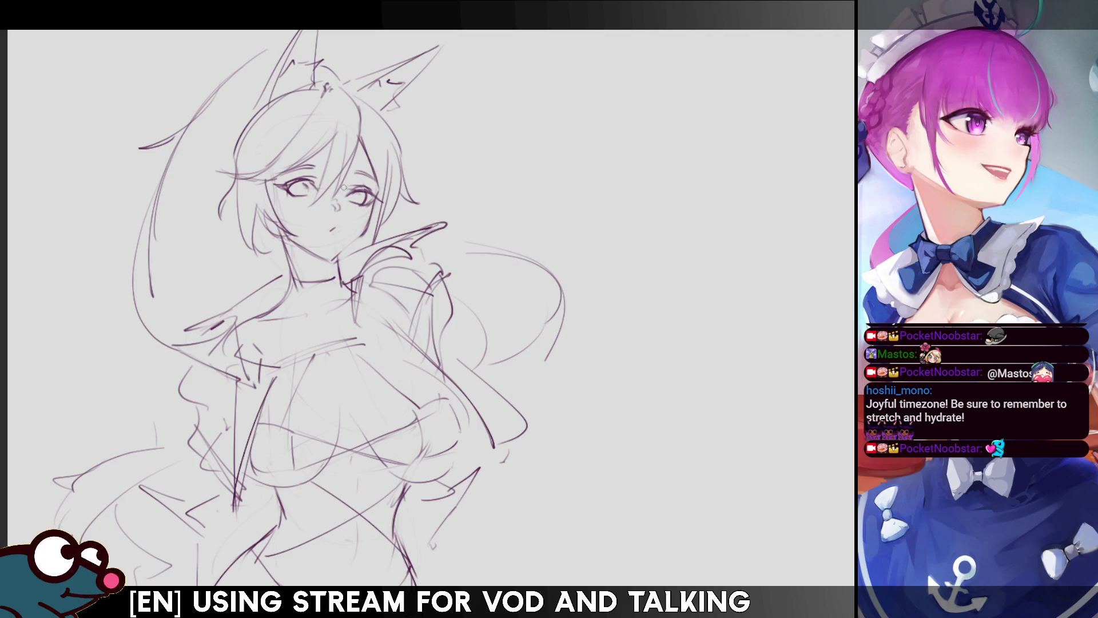
key("h")
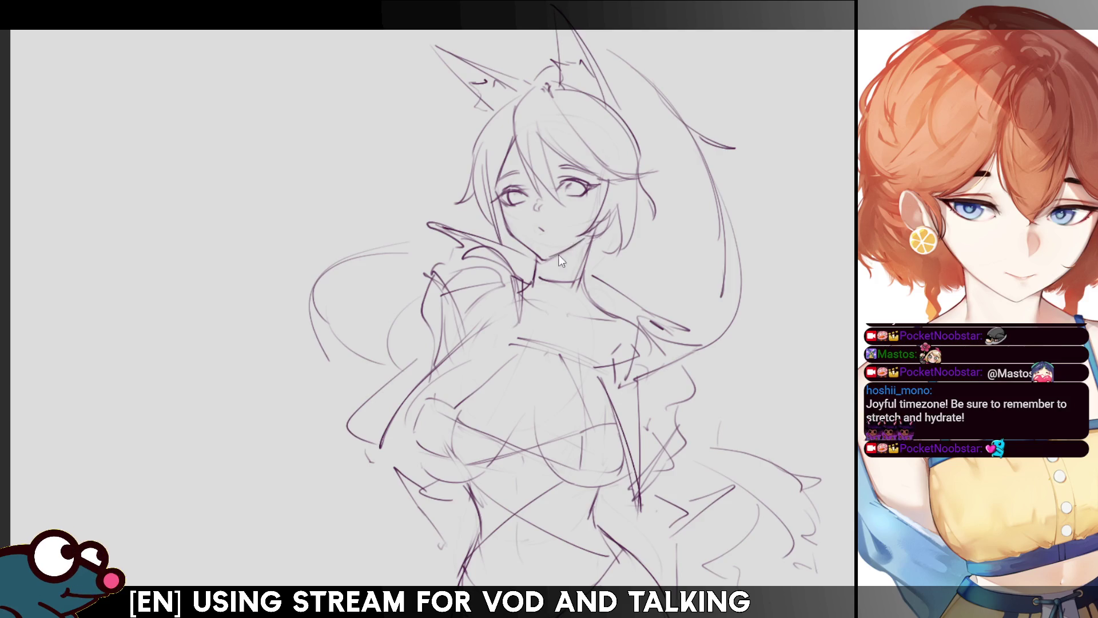
key("m")
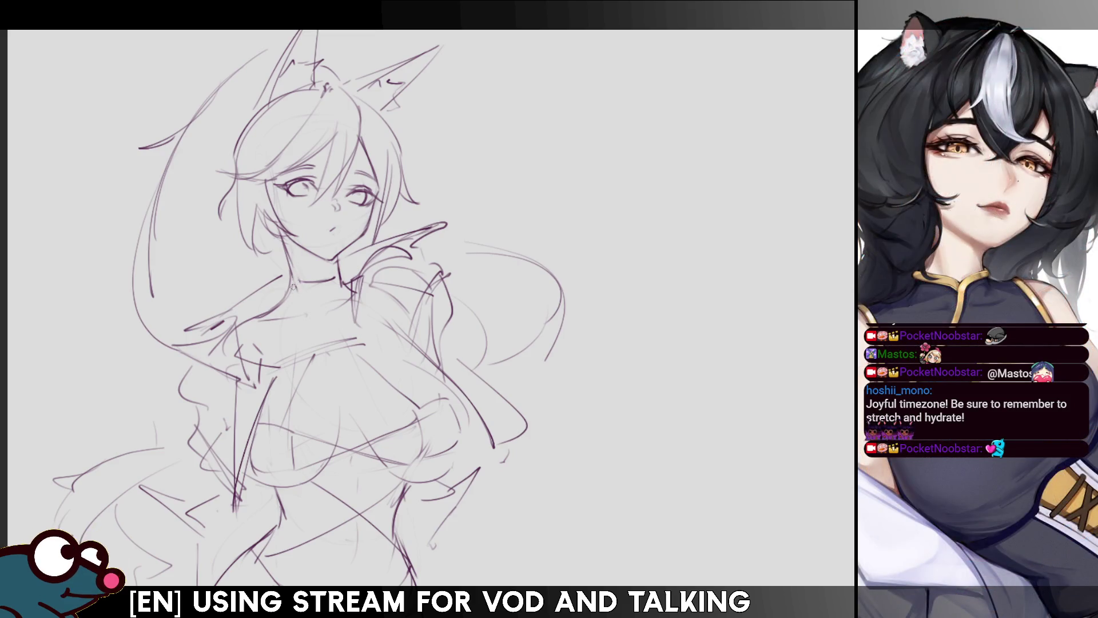
left_click_drag(290, 257, 300, 290)
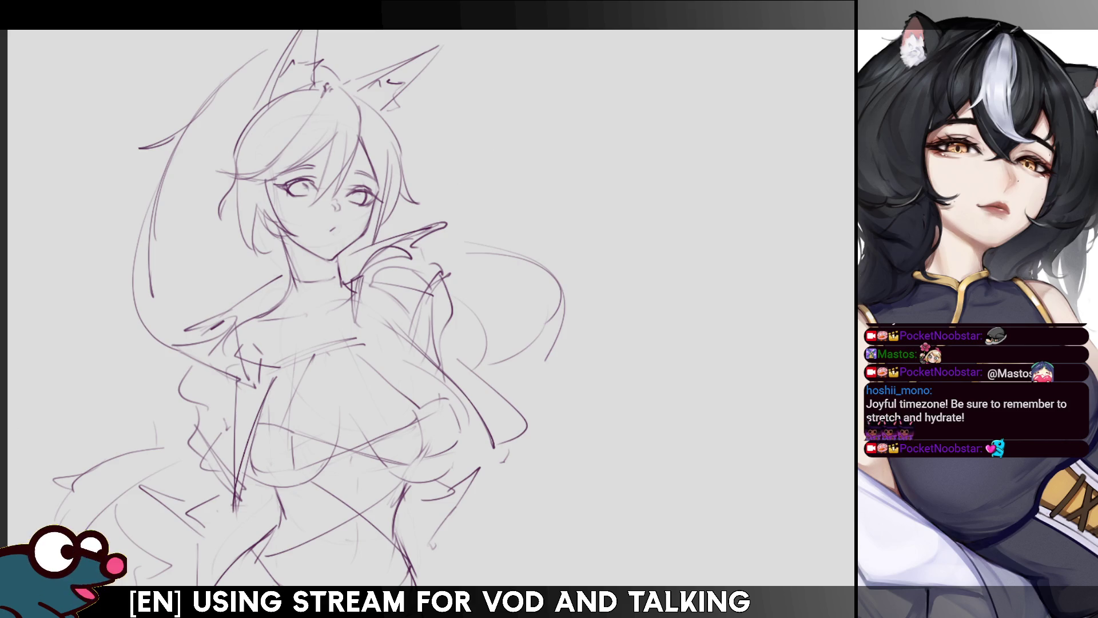
scroll(295, 308, "down", 1)
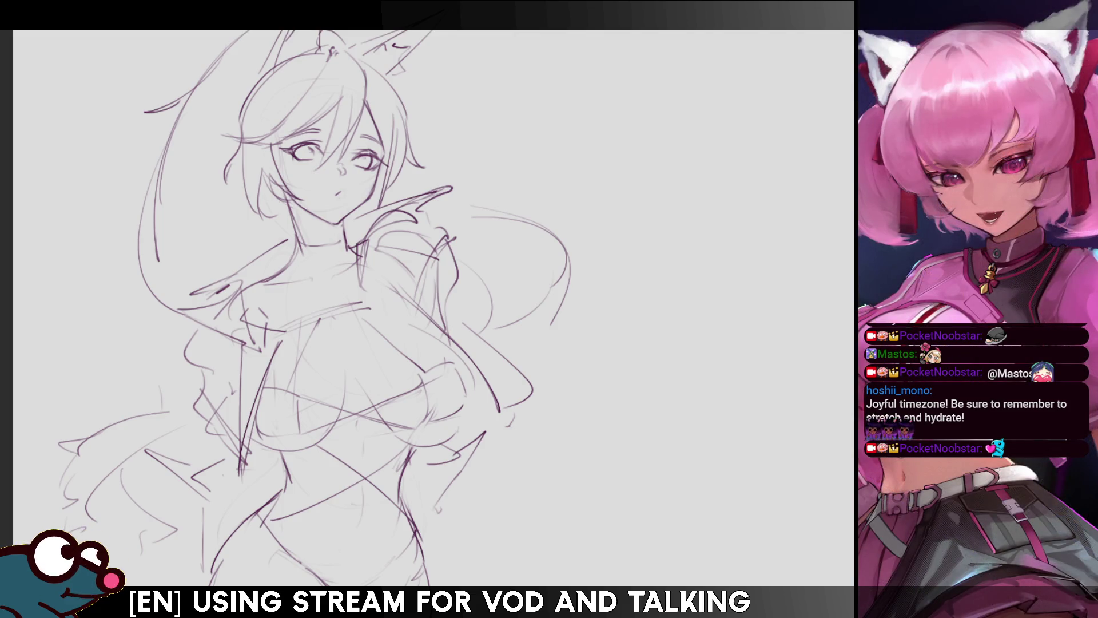
scroll(290, 307, "up", 1)
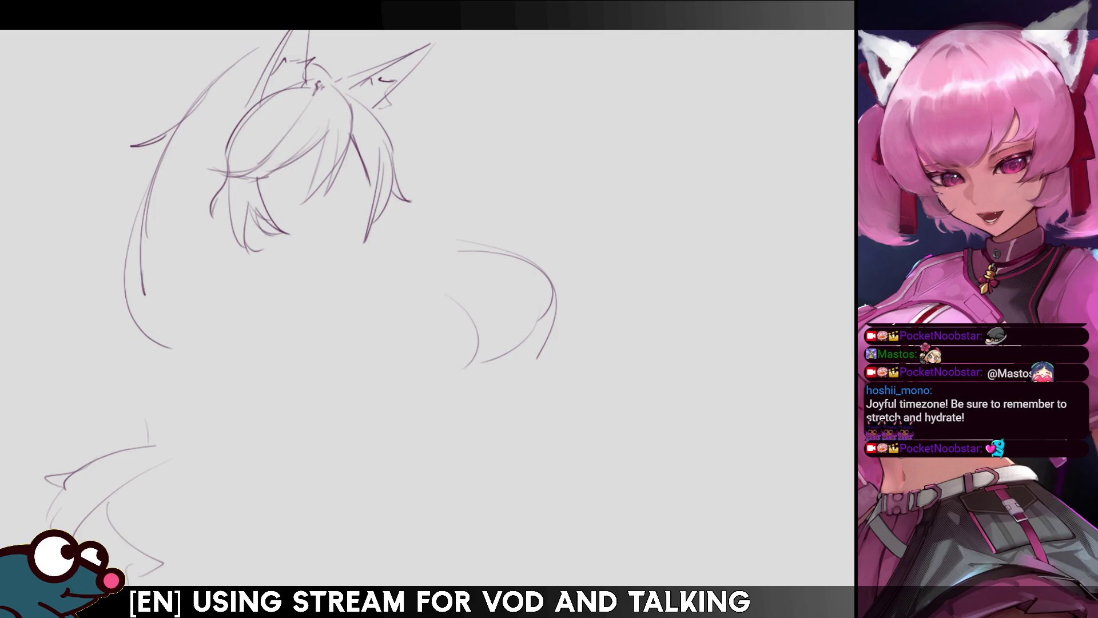
Lasso the head and nudge it slightly up and right.
mouse_move(360, 67)
left_mouse_down()
mouse_move(238, 208)
mouse_move(407, 190)
left_mouse_up()
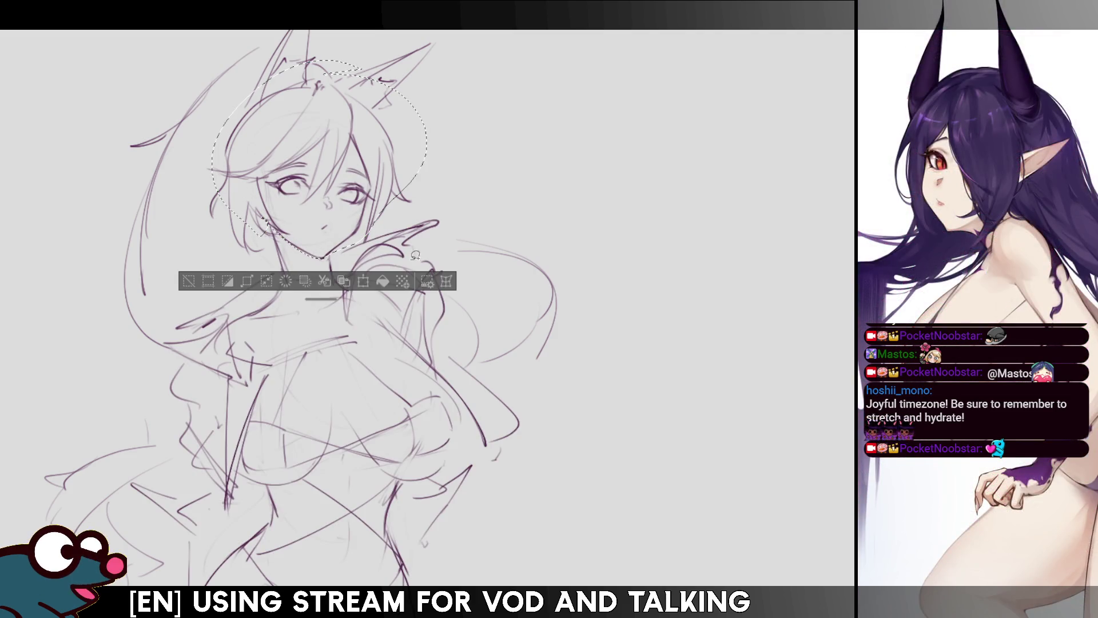
left_click(359, 286)
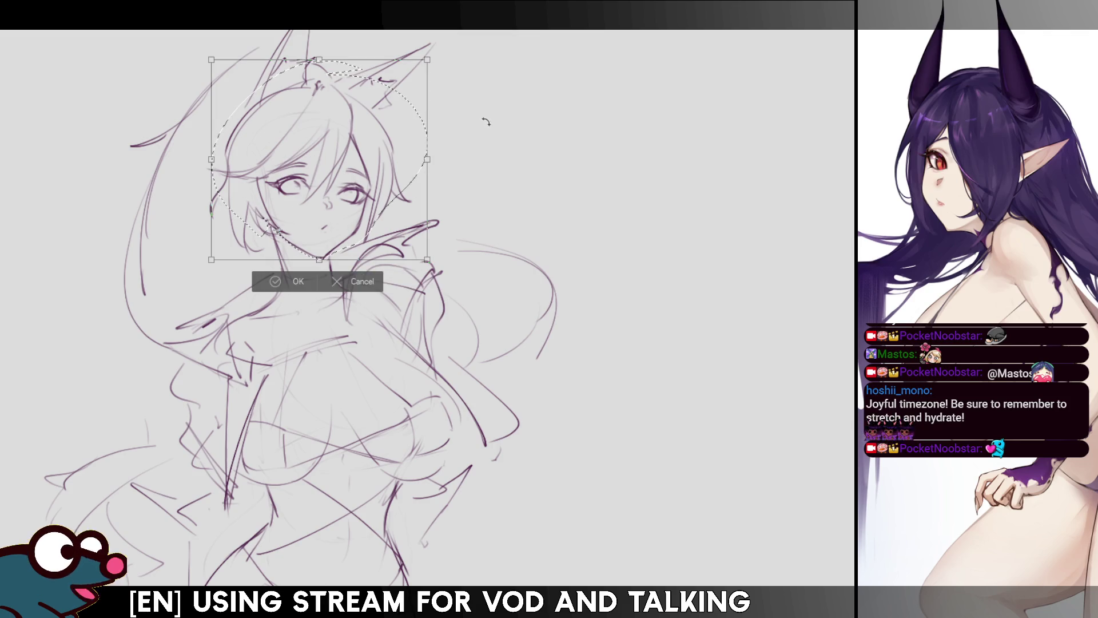
key("h")
key("h")
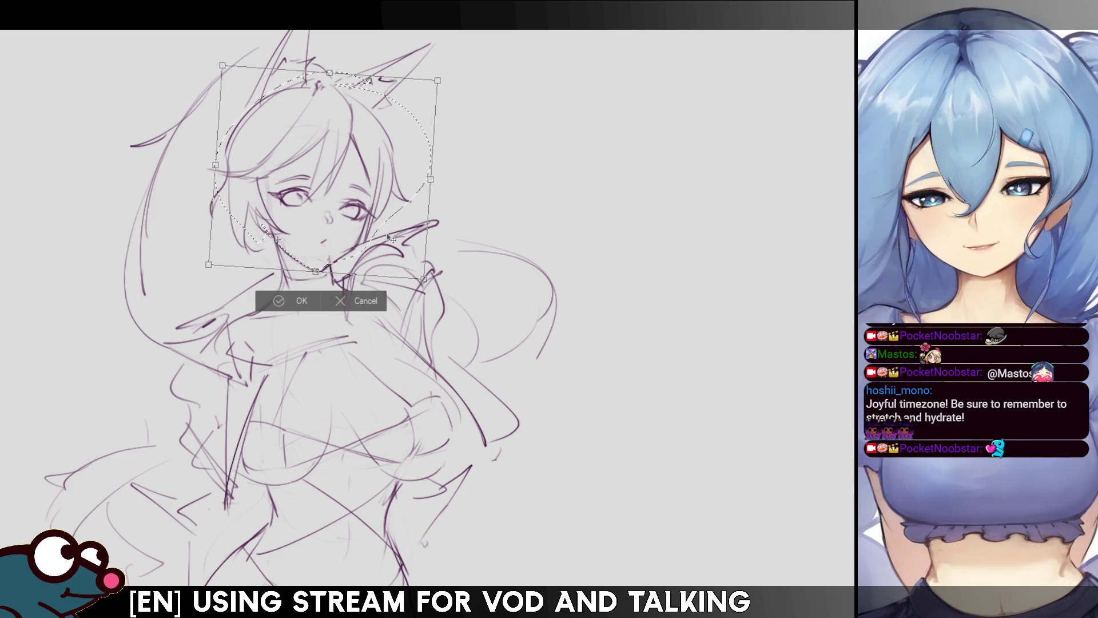
left_click_drag(387, 242, 390, 238)
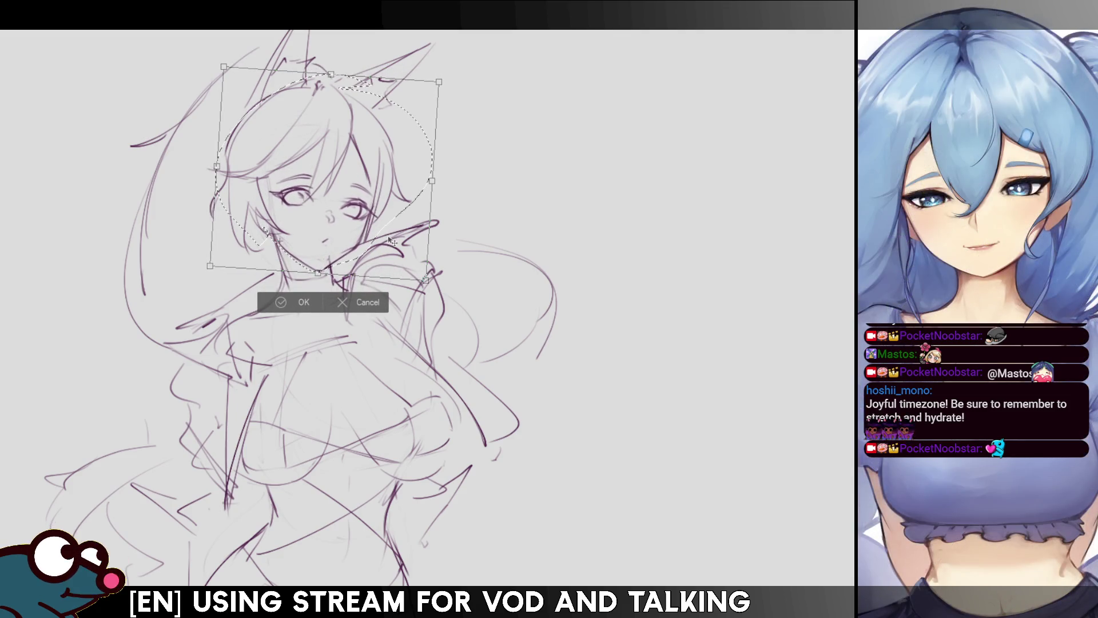
left_click(291, 298)
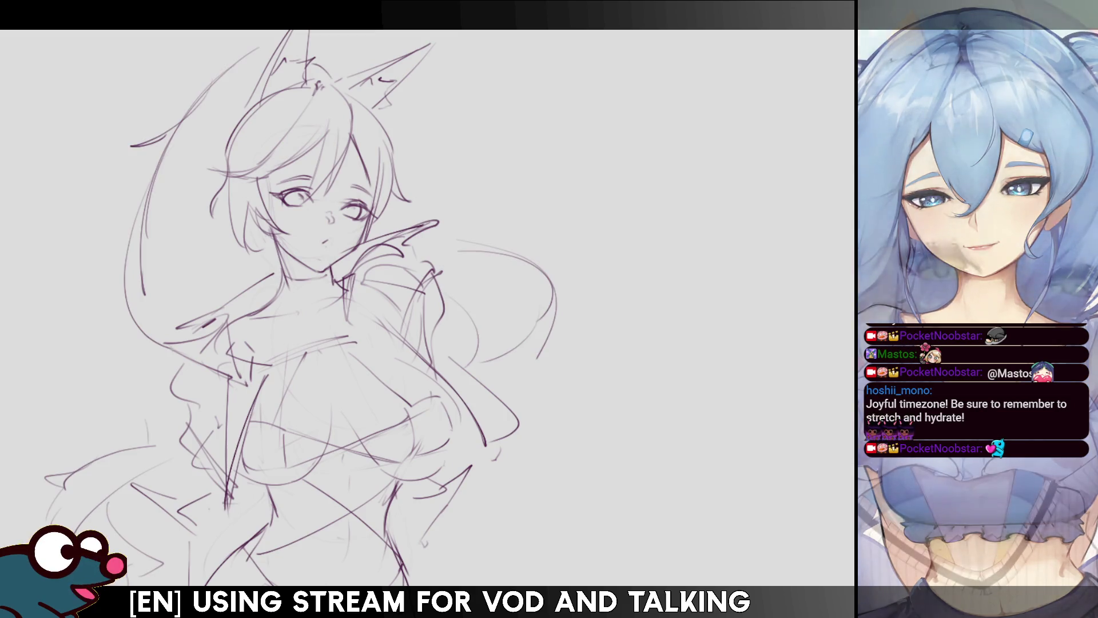
key("ctrl+z")
key("ctrl+y")
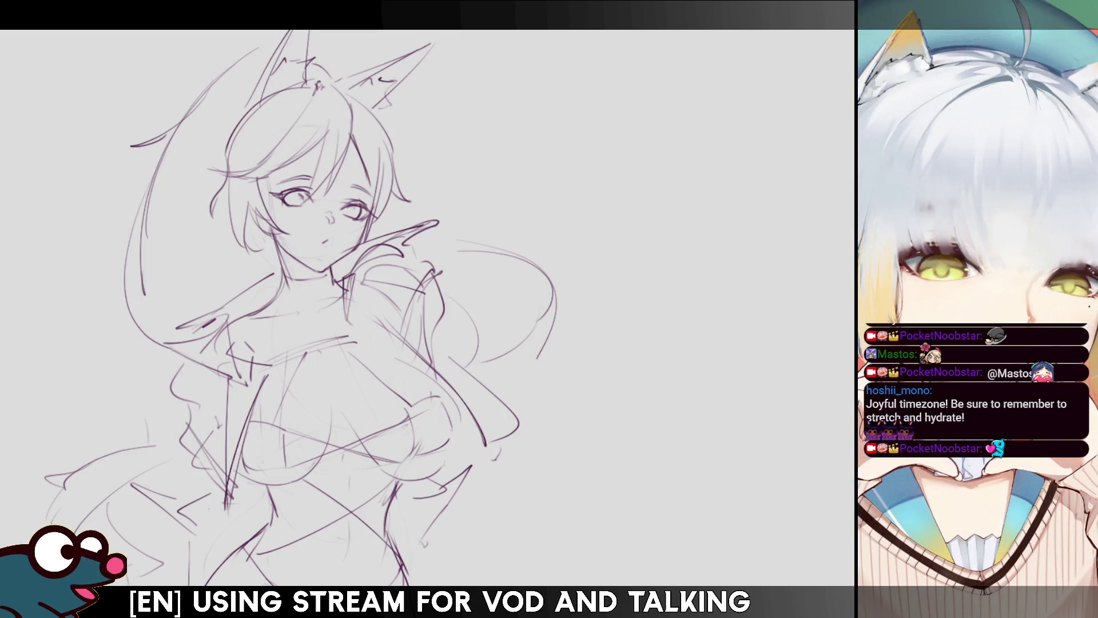
Transform the whole sketch to move it slightly down, discarding a trial rotation.
key("ctrl+t")
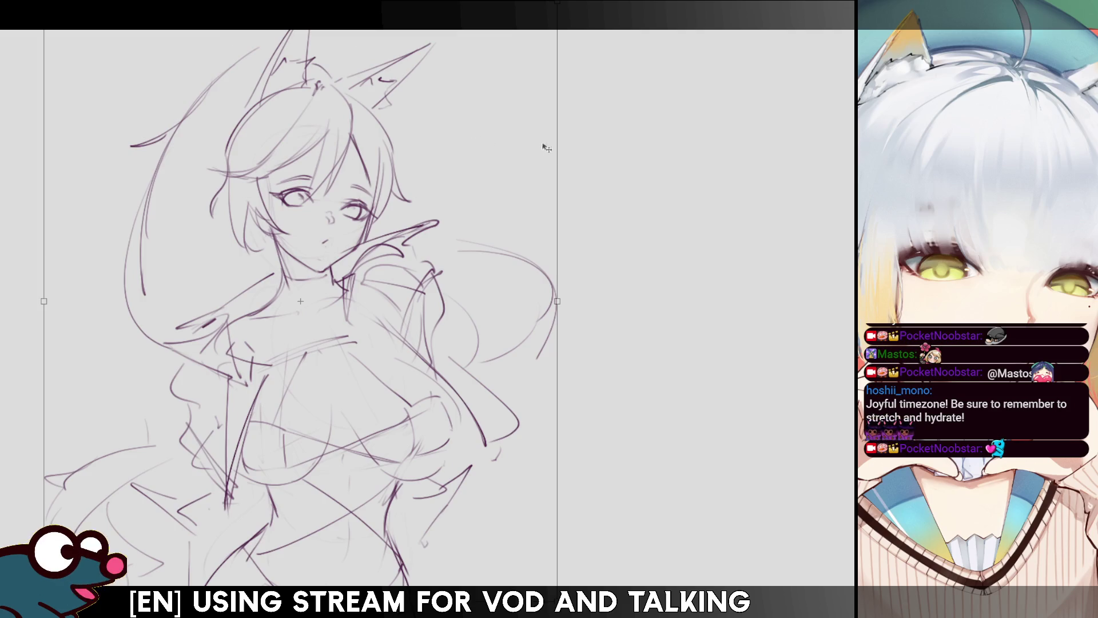
left_click_drag(528, 289, 529, 302)
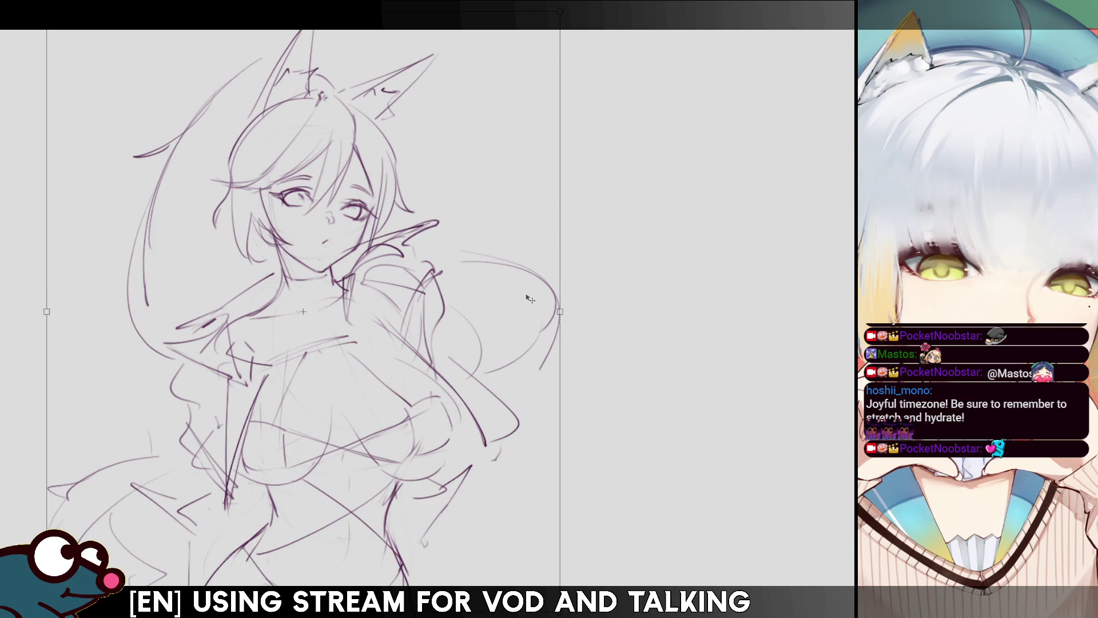
left_click_drag(529, 302, 530, 299)
left_click_drag(708, 276, 715, 299)
key("ctrl+z")
key("ctrl+y")
key("ctrl+z")
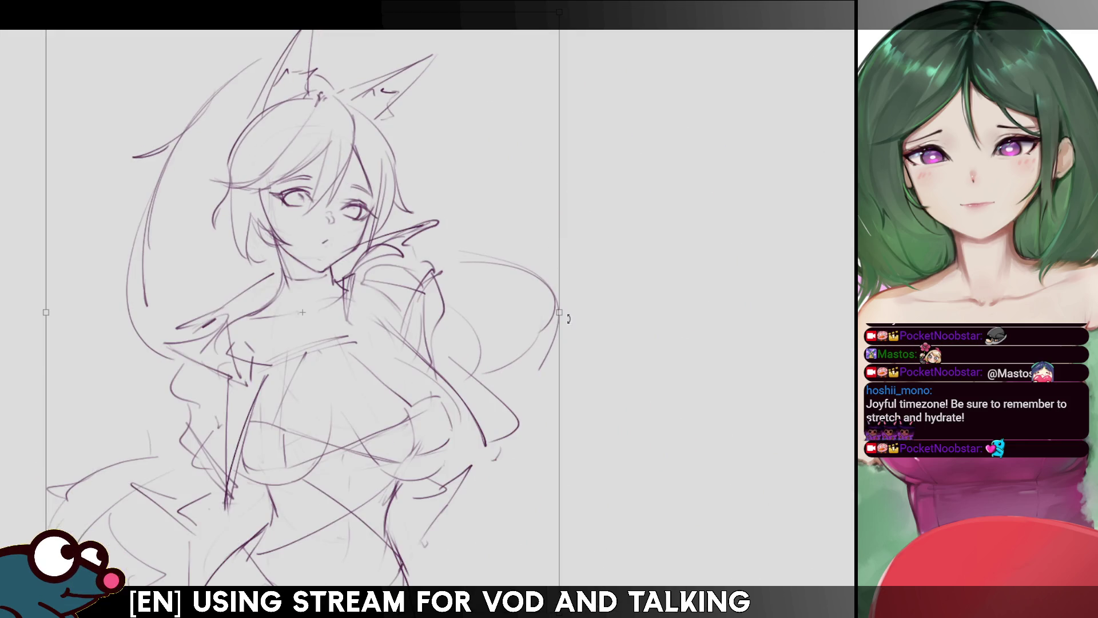
left_click_drag(501, 347, 501, 346)
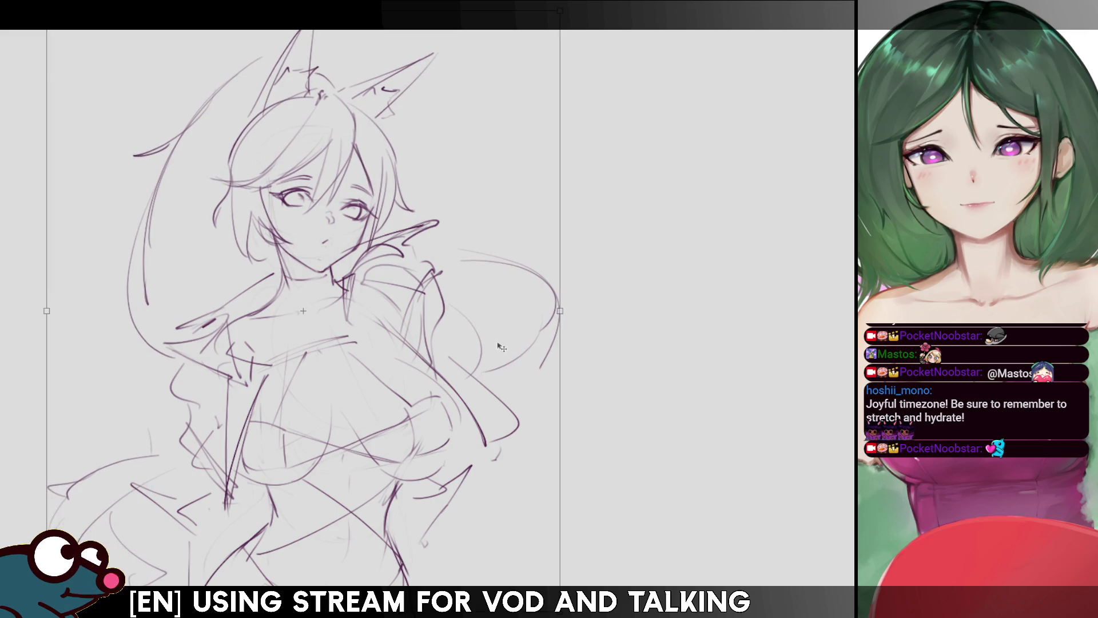
left_click_drag(501, 347, 503, 346)
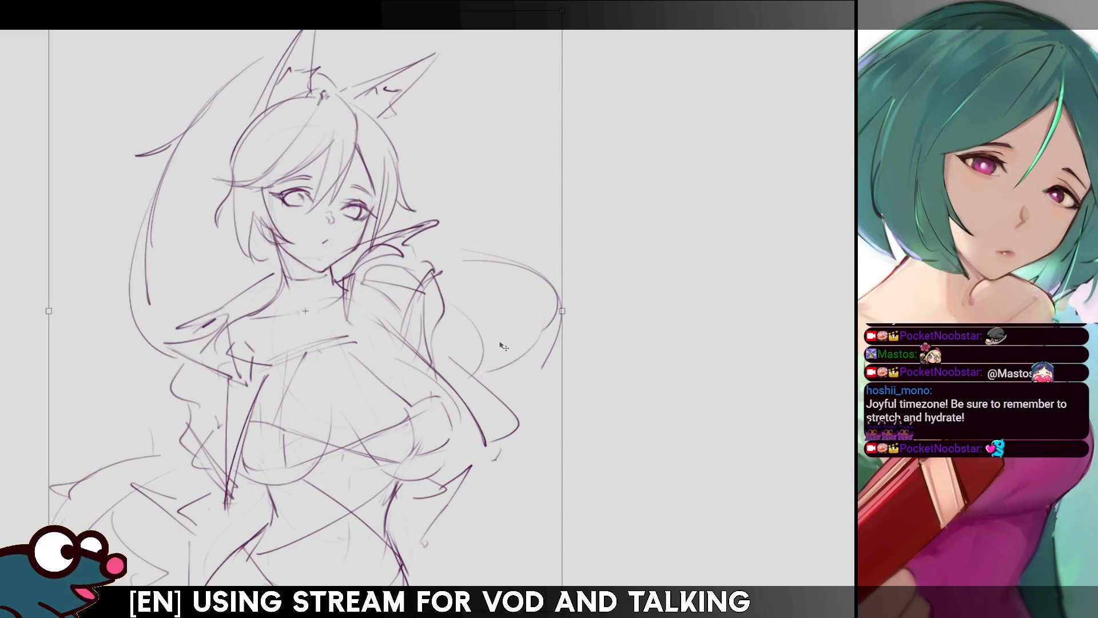
key("Return")
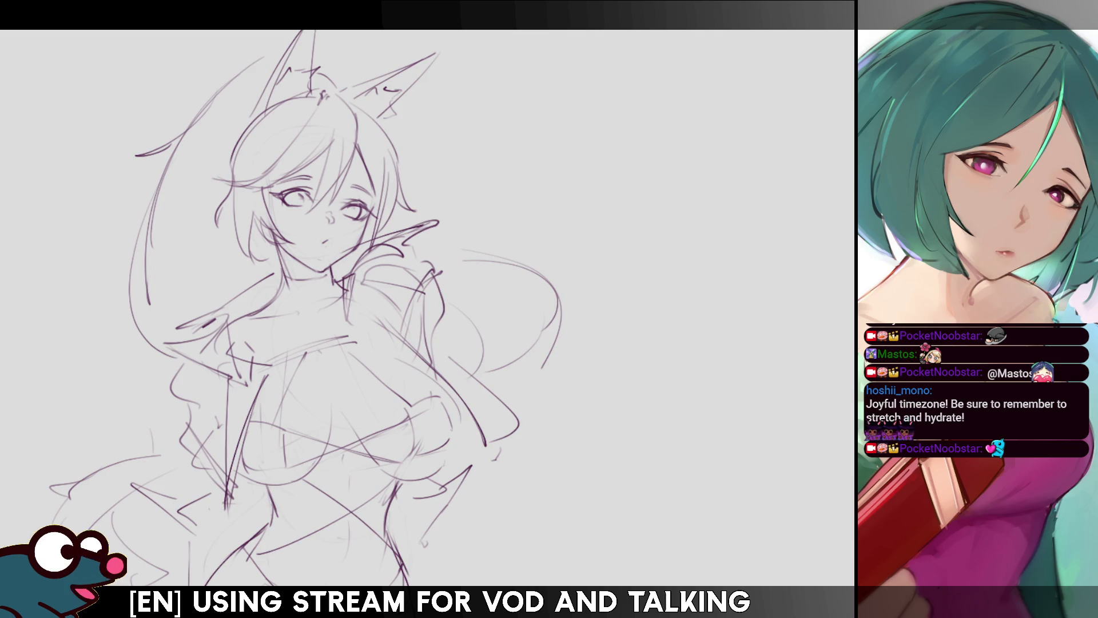
left_click_drag(429, 309, 386, 275)
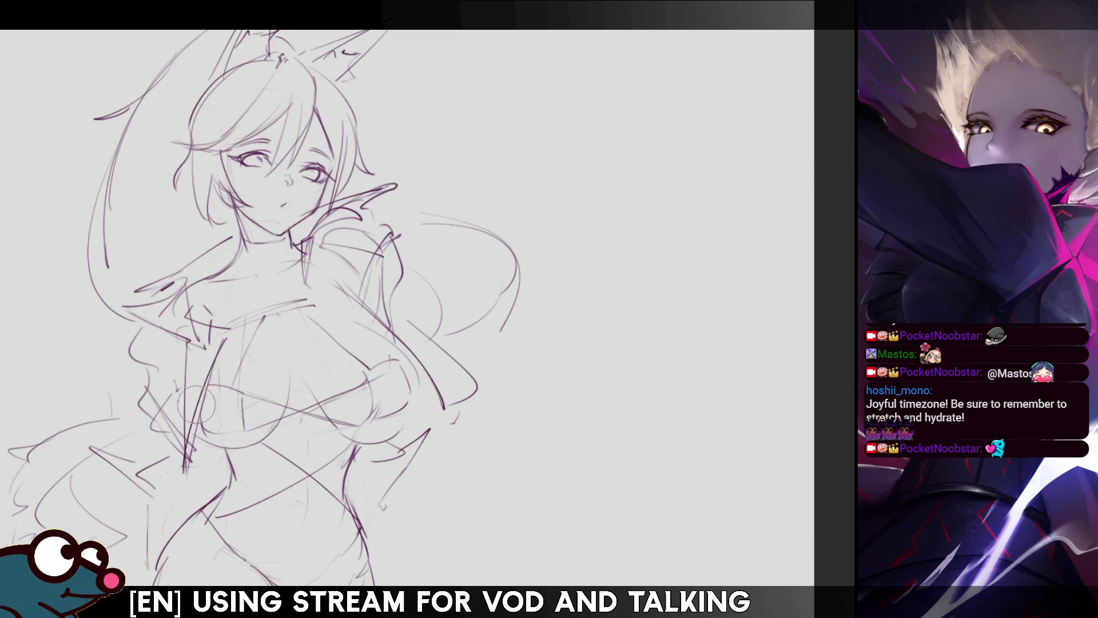
key("m")
key("m")
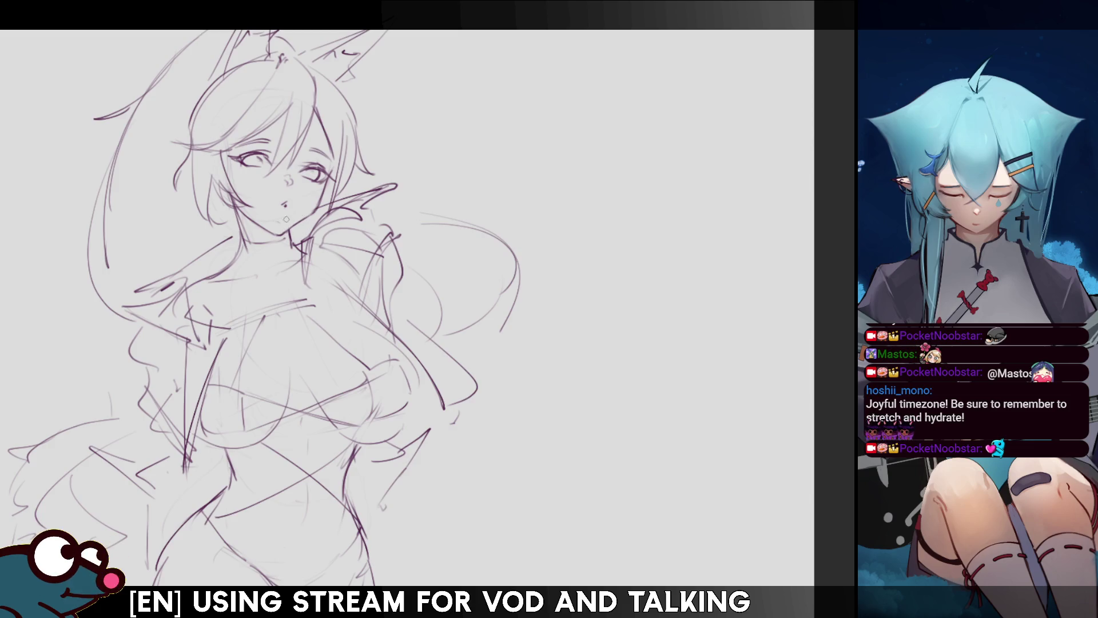
key("m")
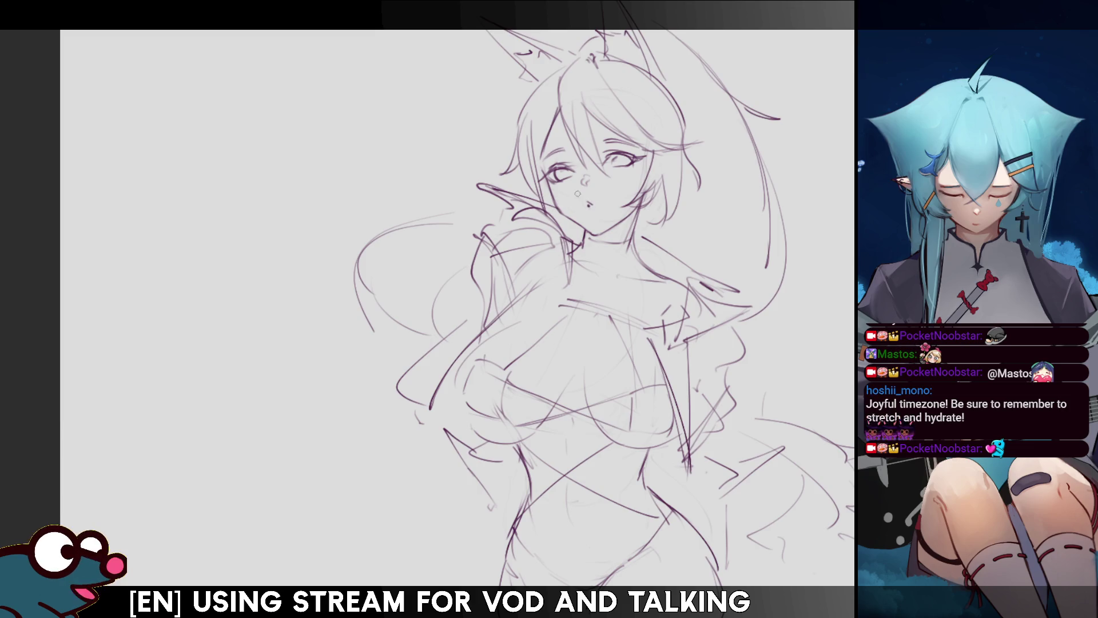
key("m")
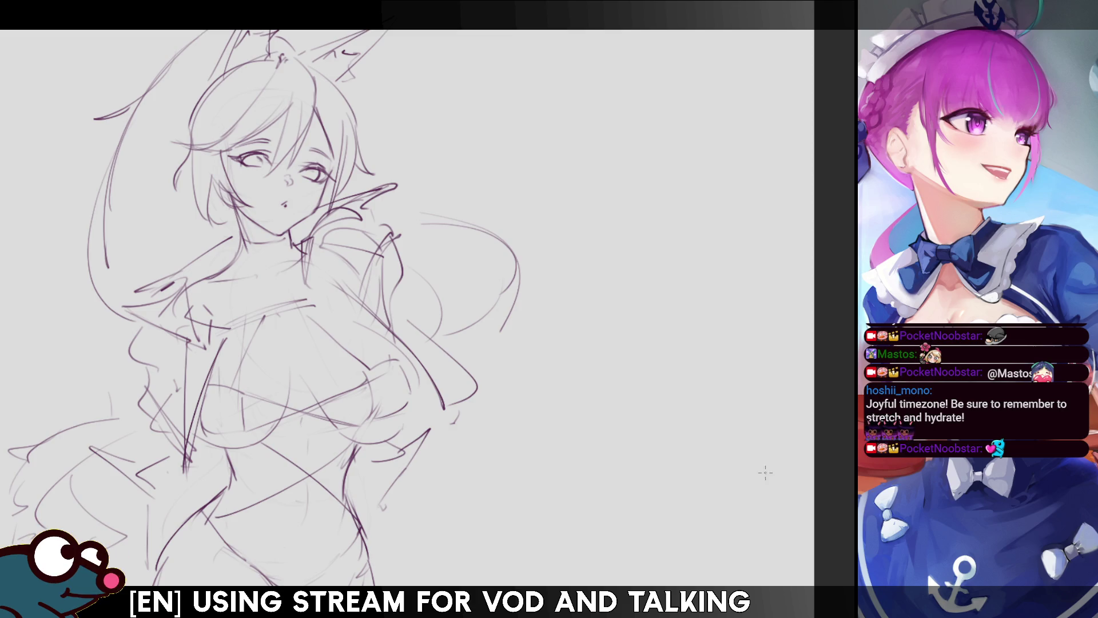
scroll(532, 298, "down", 3)
scroll(471, 219, "up", 1)
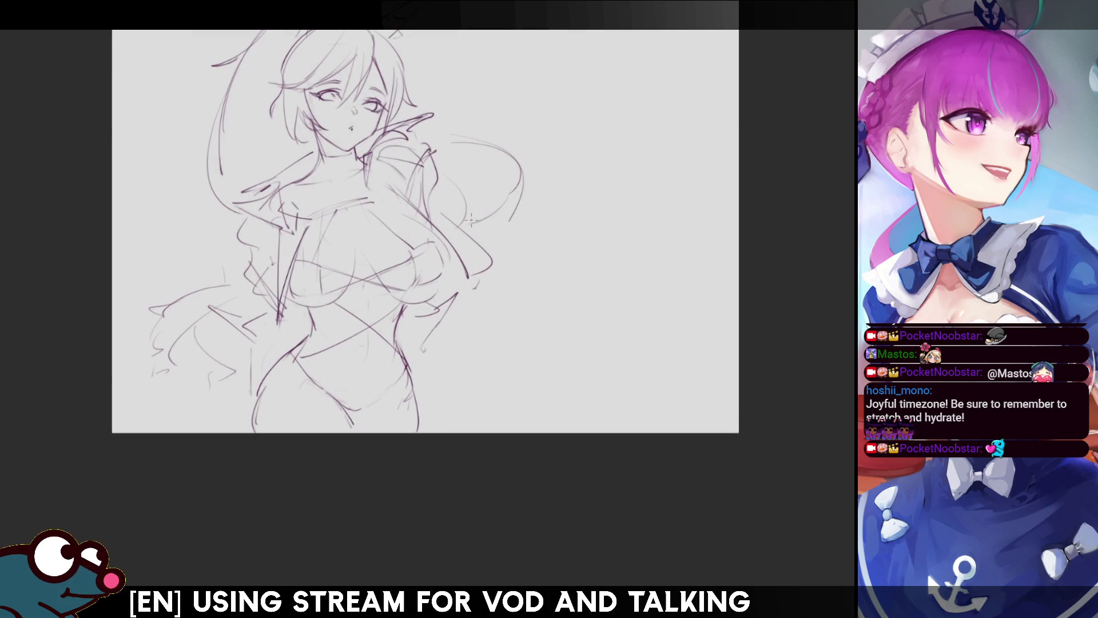
scroll(450, 236, "up", 1)
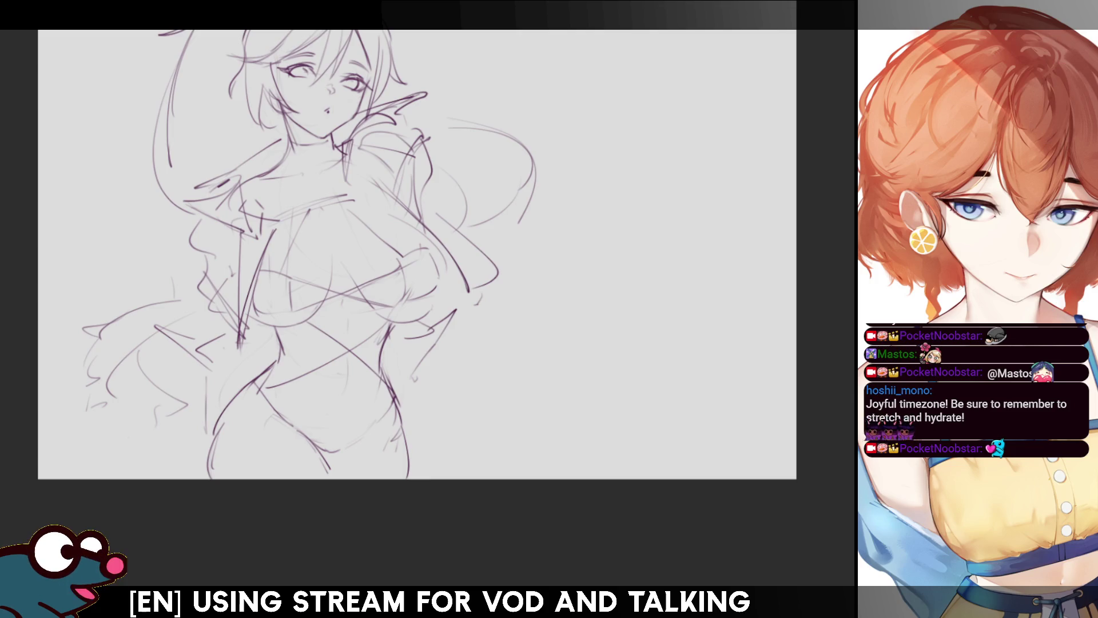
scroll(412, 286, "up", 5)
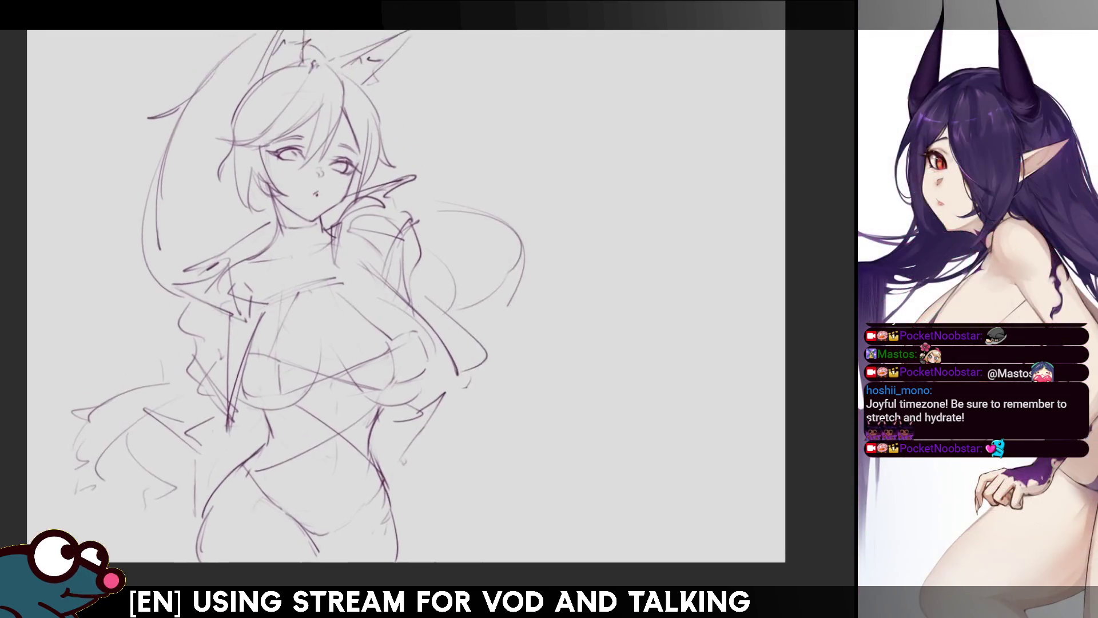
Crop the canvas by pulling in its right and left sides.
left_click_drag(622, 78, 606, 77)
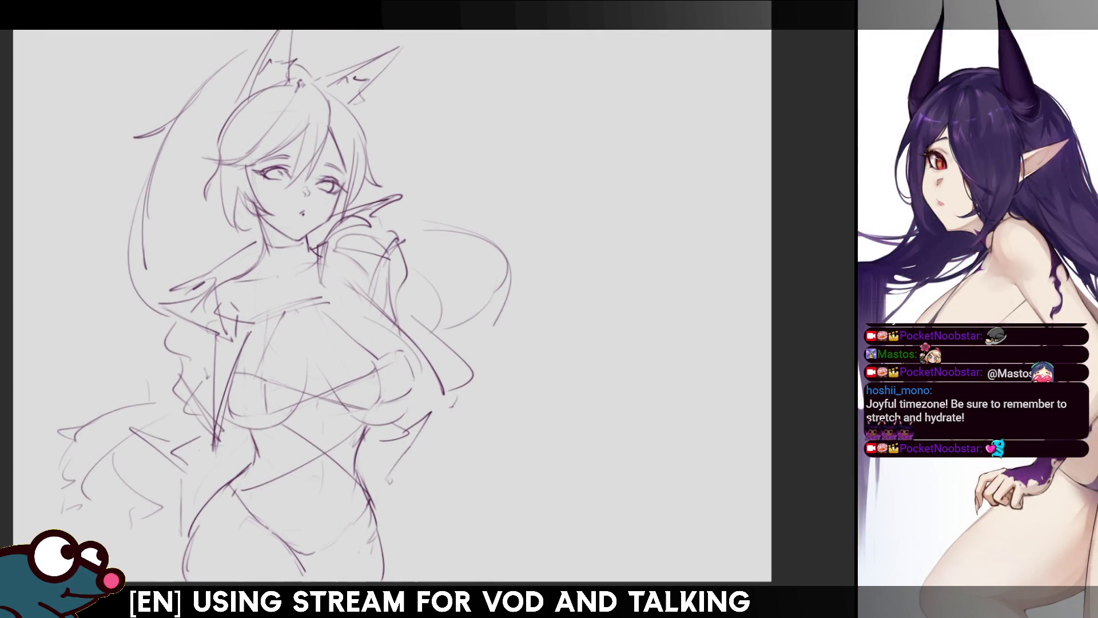
key("c")
left_click_drag(771, 286, 579, 286)
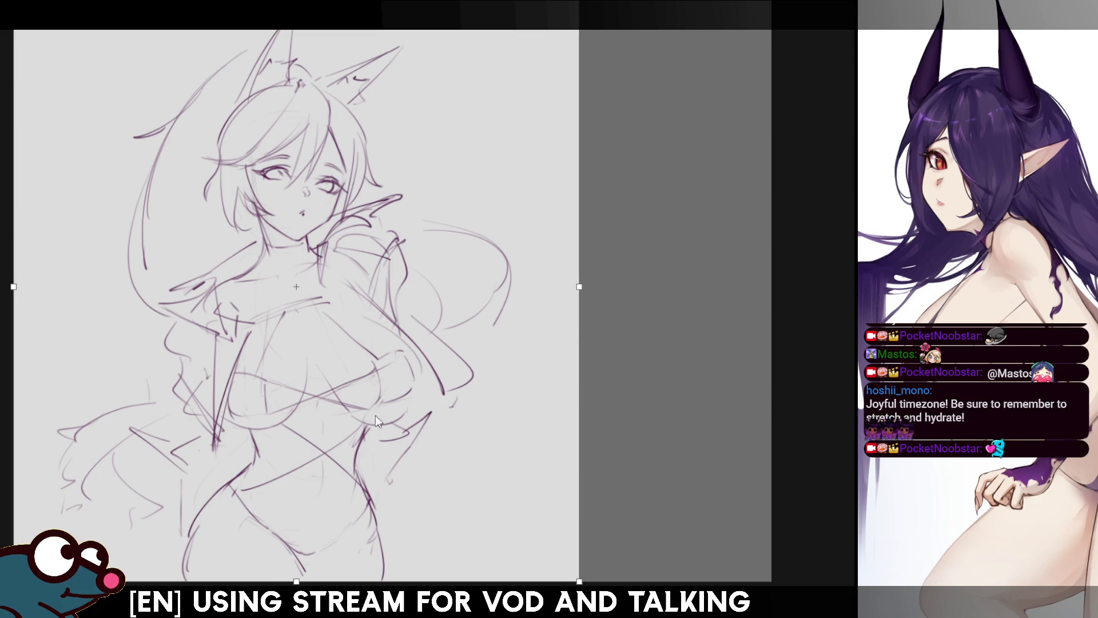
left_click_drag(431, 403, 531, 349)
key("Return")
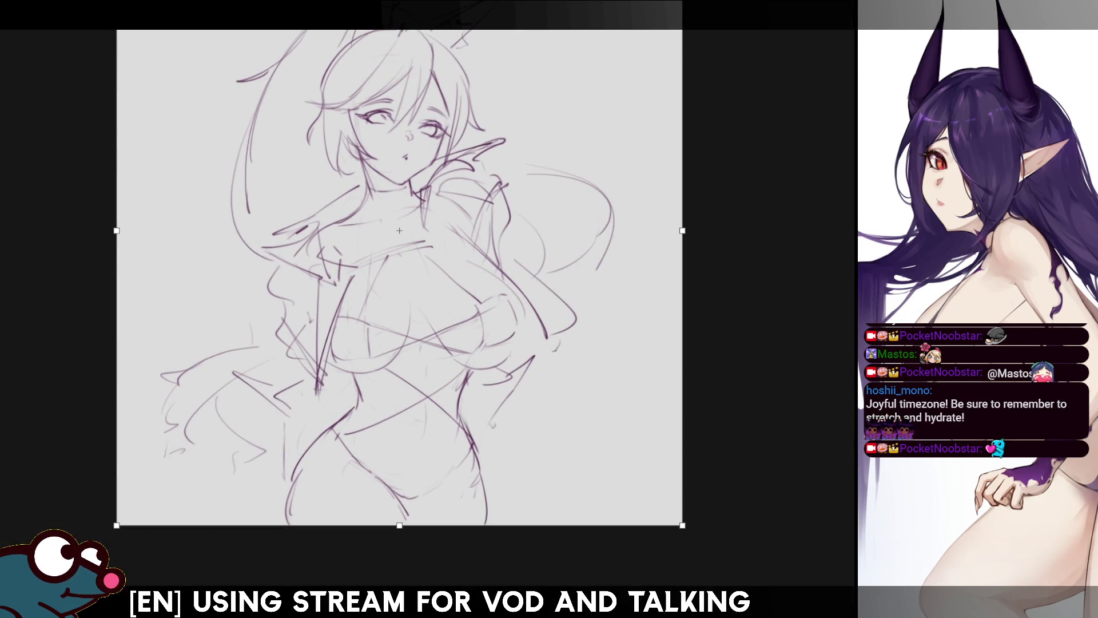
left_click_drag(116, 230, 153, 230)
key("Return")
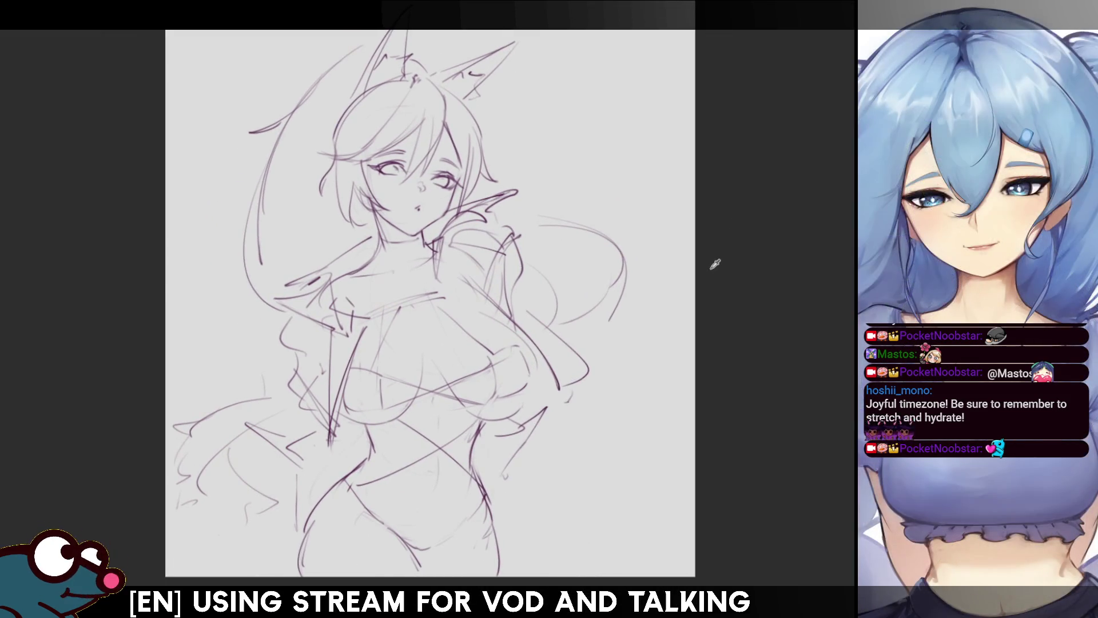
Crop again, trimming the right side further and bringing the top edge down.
key("c")
left_click_drag(690, 286, 652, 286)
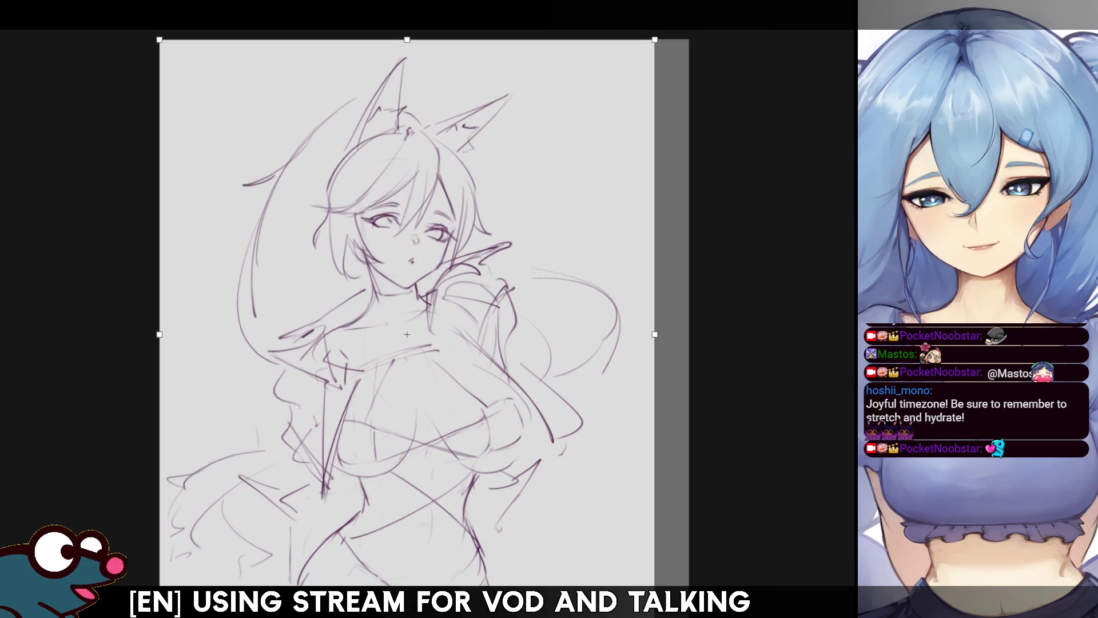
left_click_drag(407, 41, 408, 59)
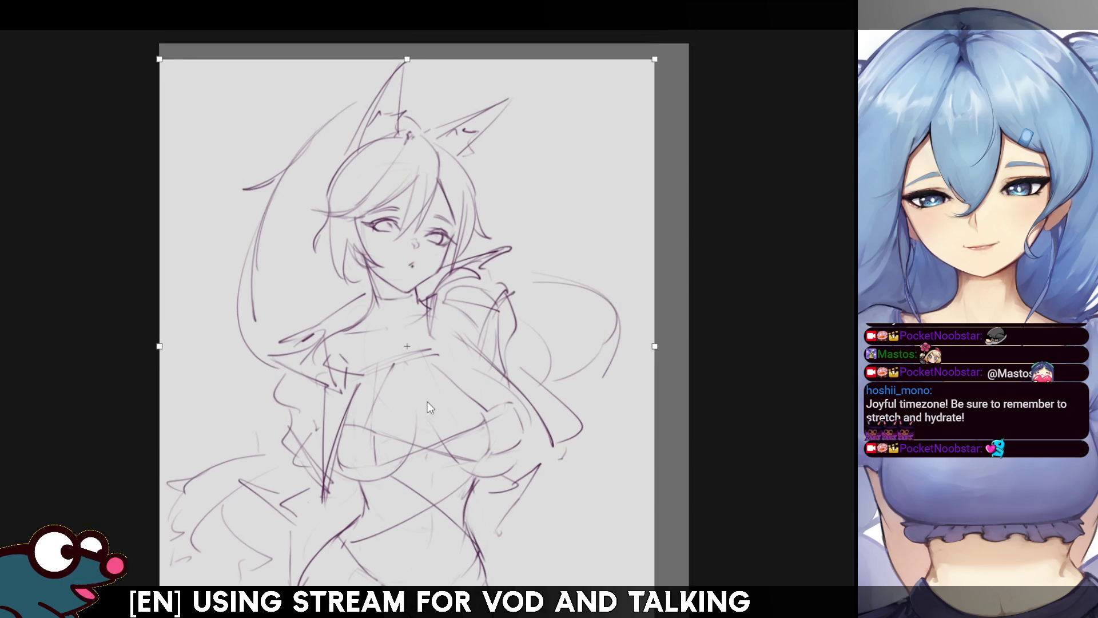
key("Return")
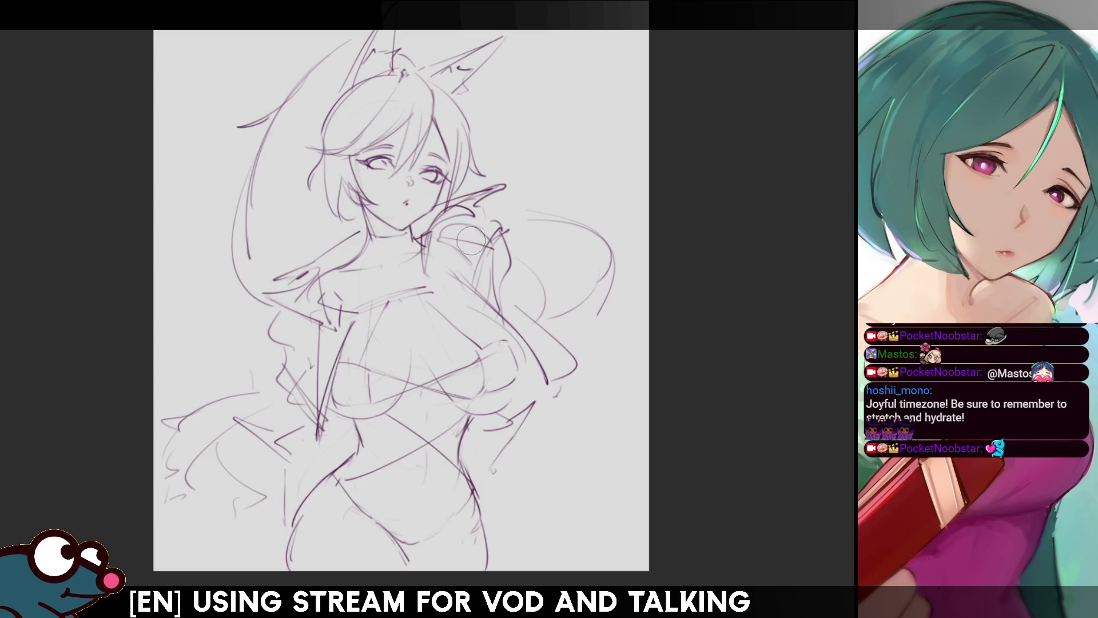
Draw a darker jacket line from the neck across the left shoulder, retrying, then add a stroke.
key("e")
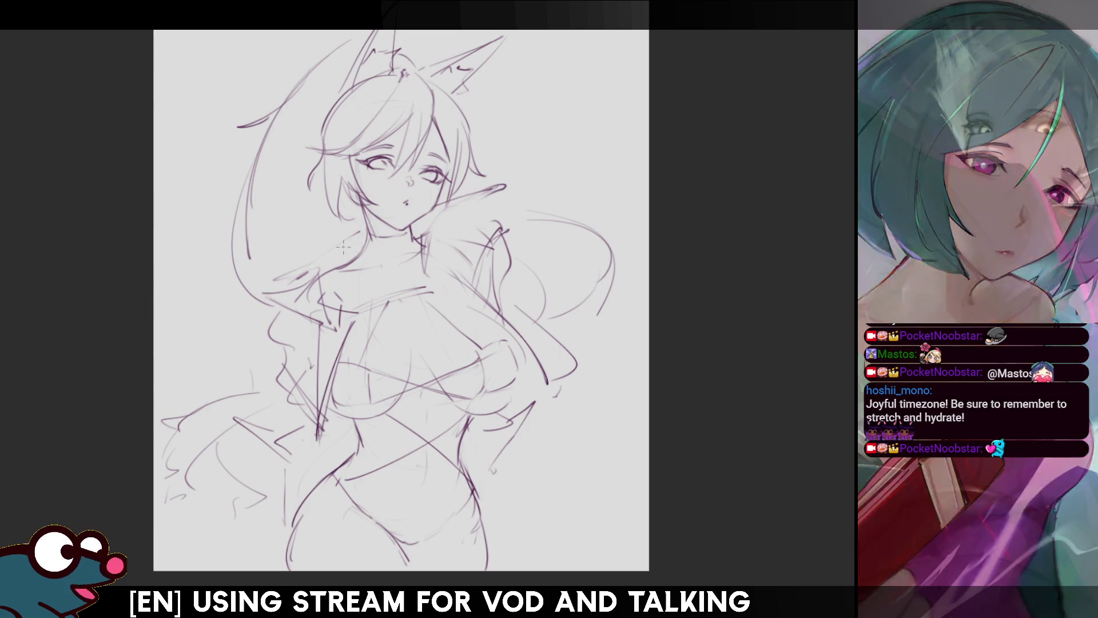
left_click_drag(362, 231, 278, 281)
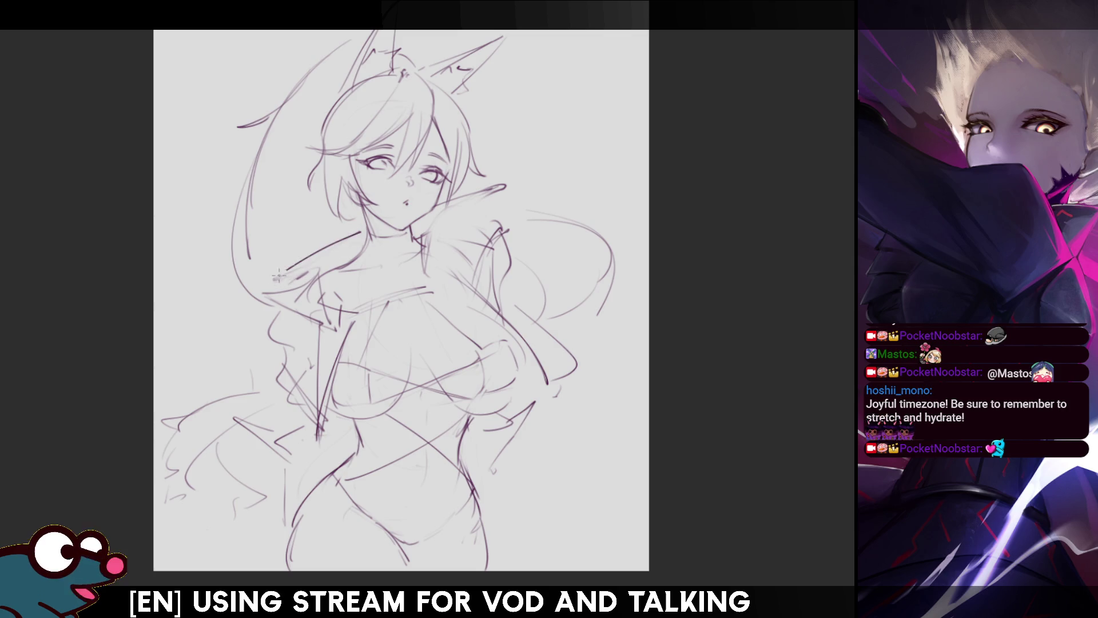
key("ctrl+z")
left_click_drag(364, 231, 269, 284)
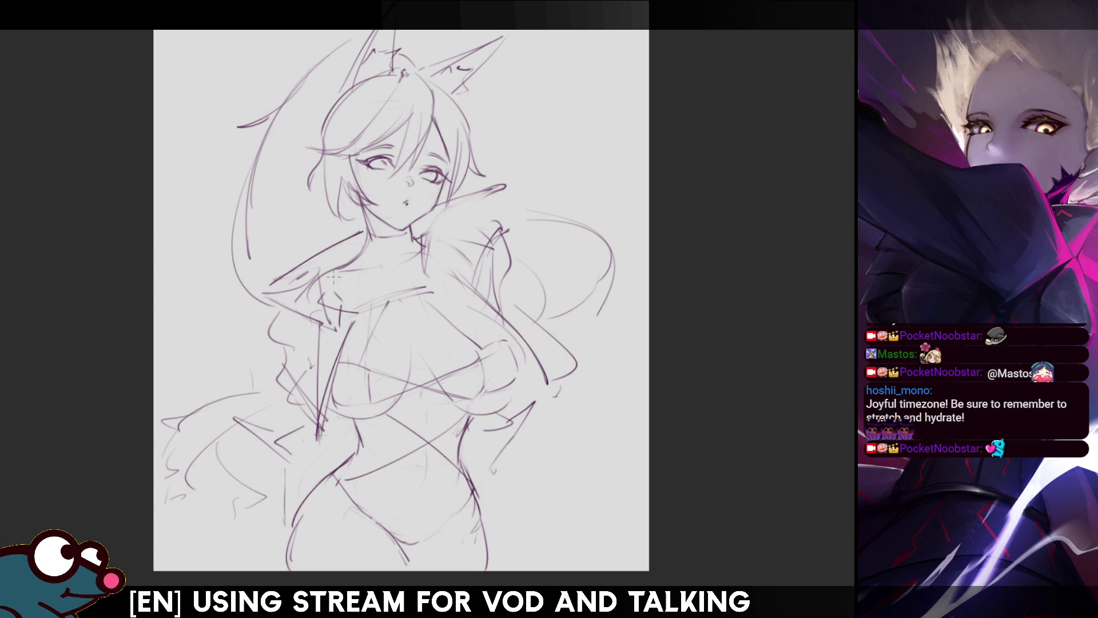
key("ctrl+z")
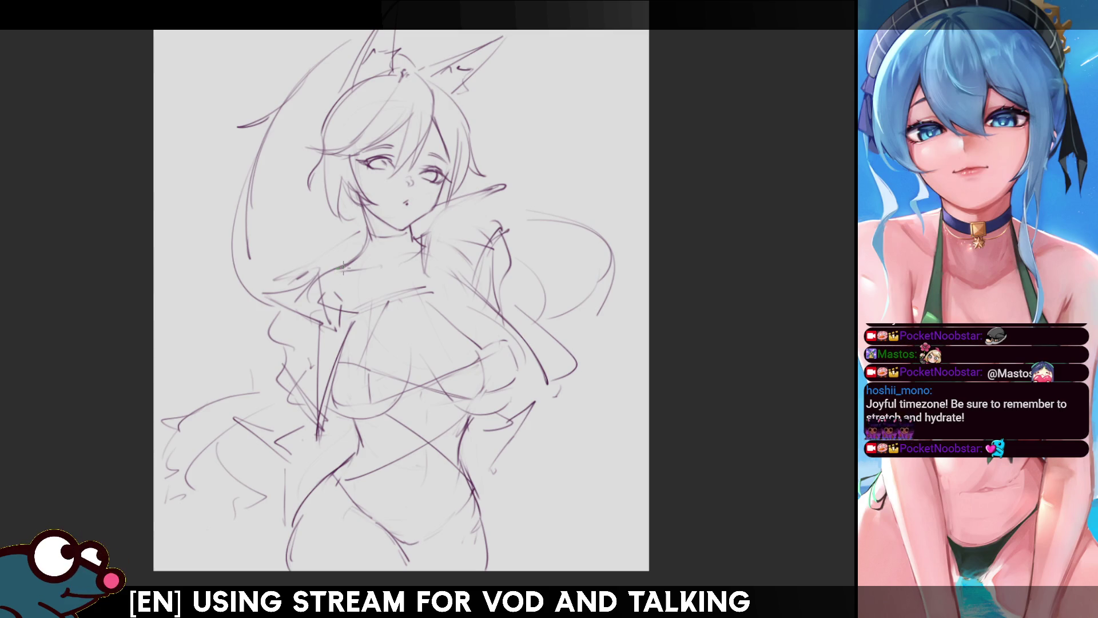
left_click_drag(365, 234, 259, 298)
key("ctrl+z")
key("e")
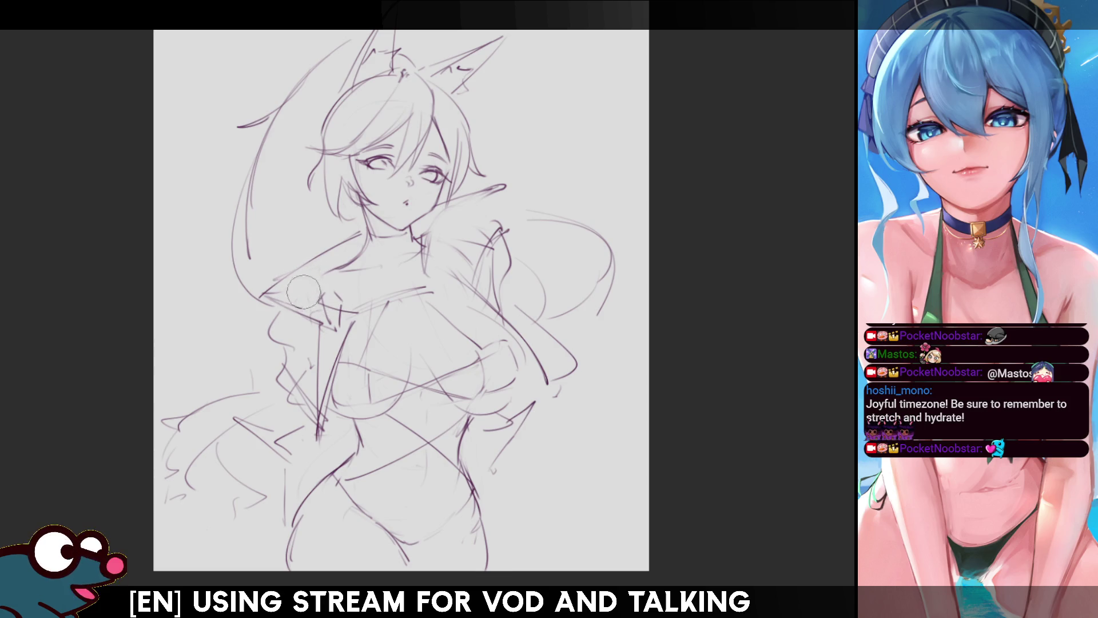
key("m")
key("m")
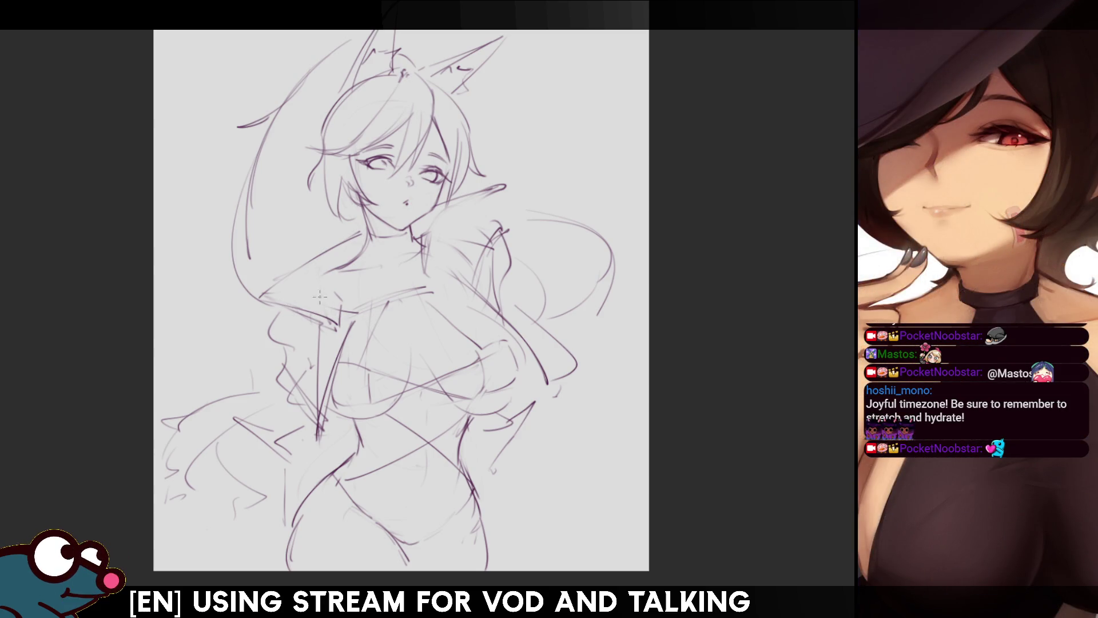
left_click_drag(339, 298, 347, 257)
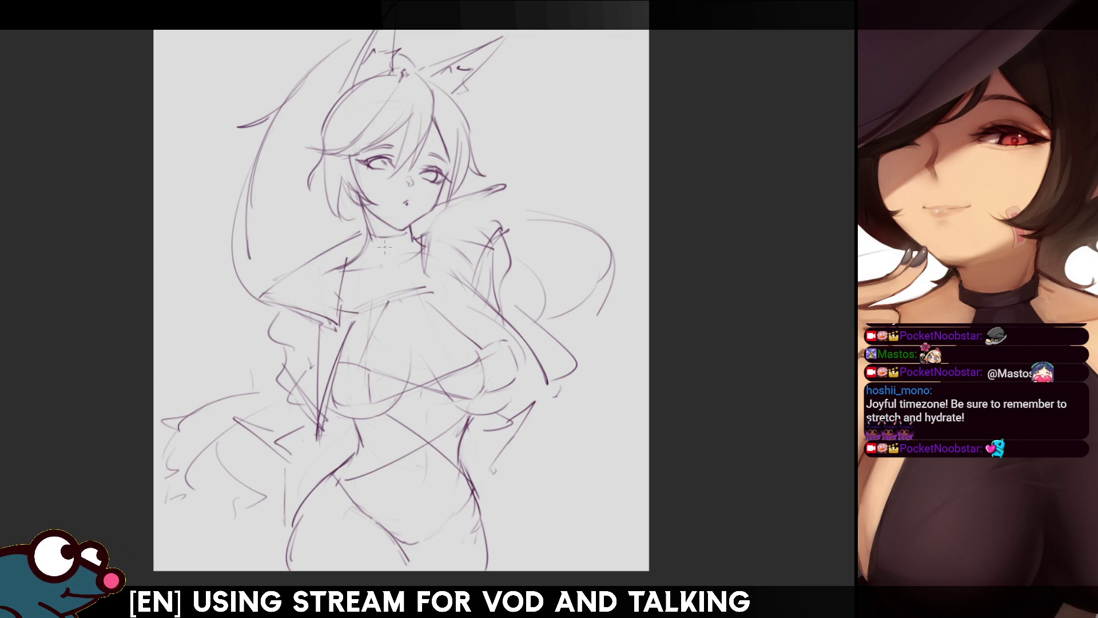
Add short strokes at the shoulder after a quick mirror check.
key("h")
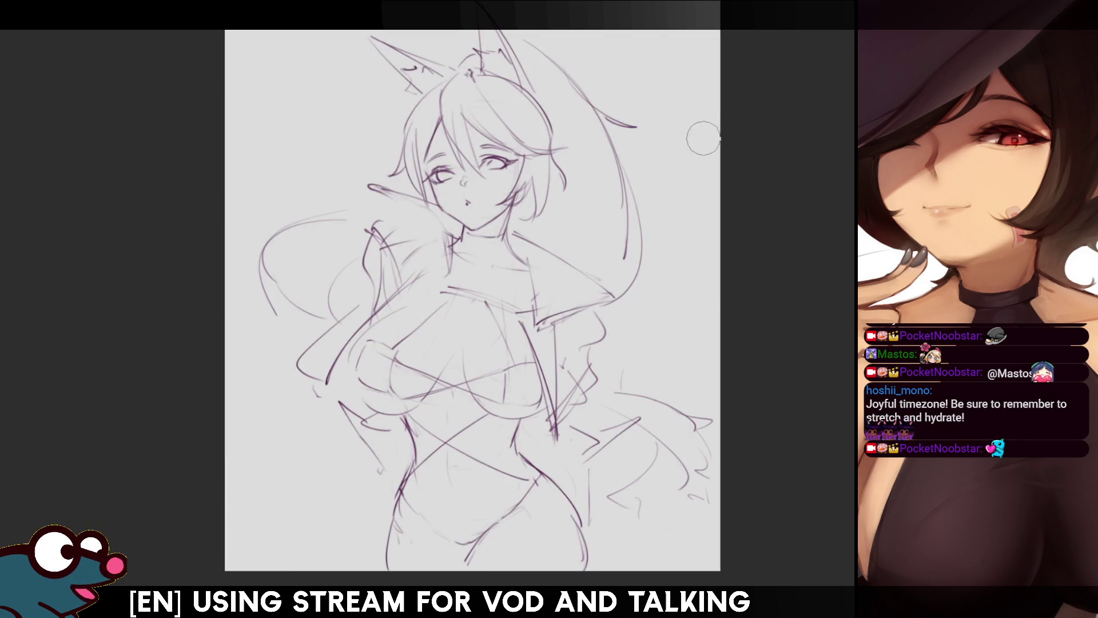
key("h")
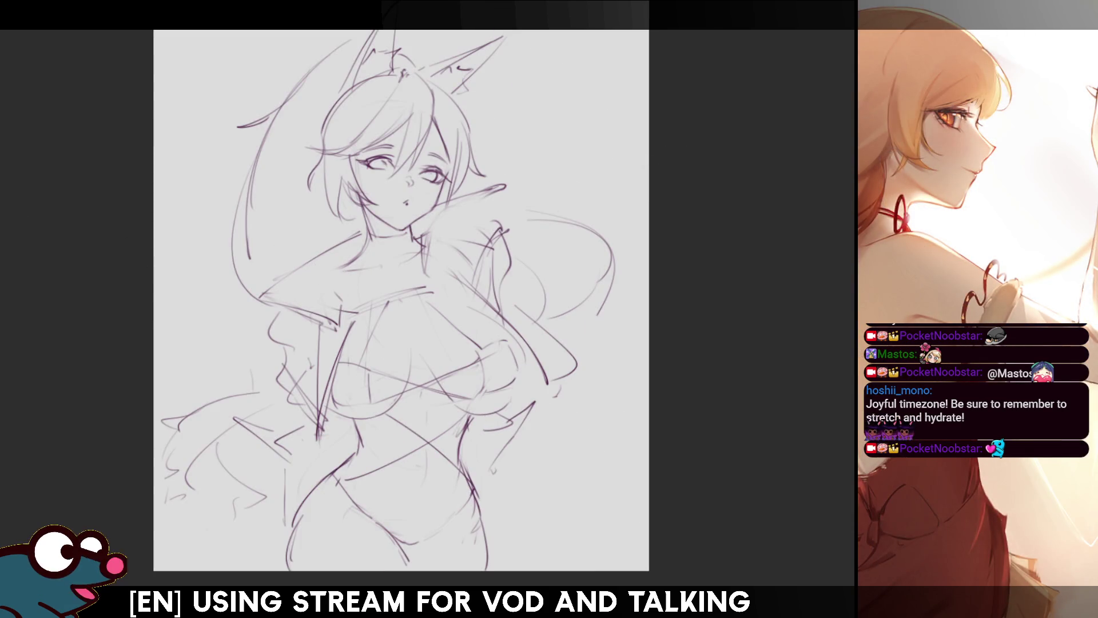
mouse_move(334, 280)
left_mouse_down()
mouse_move(330, 266)
mouse_move(346, 260)
left_mouse_up()
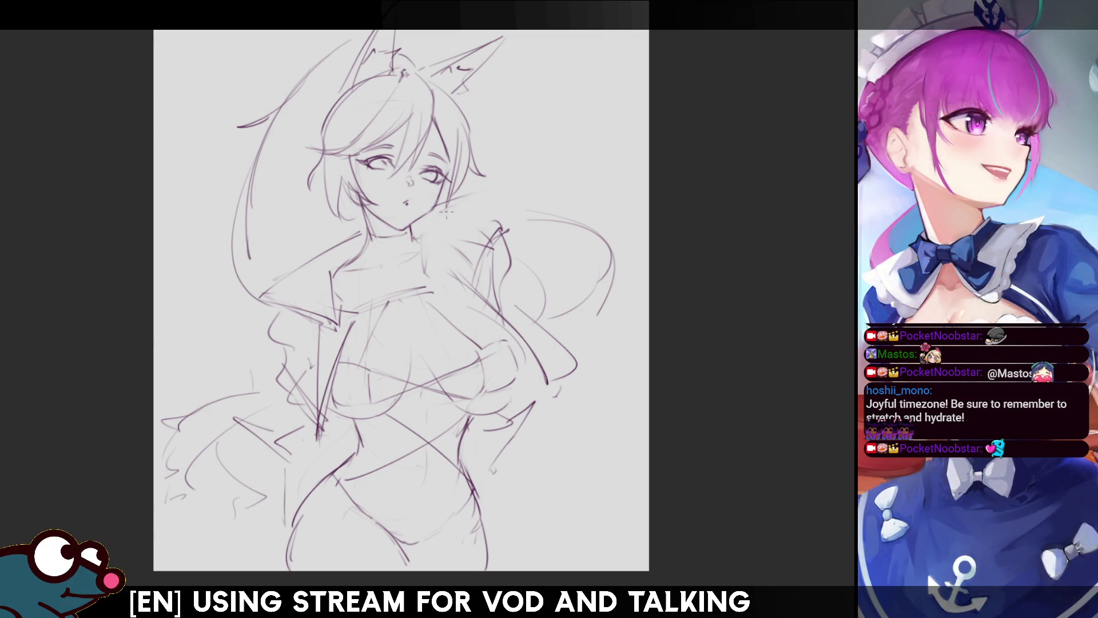
Sketch the tall pointed collar beside the chin with its edge down to the chest.
left_click_drag(441, 205, 498, 190)
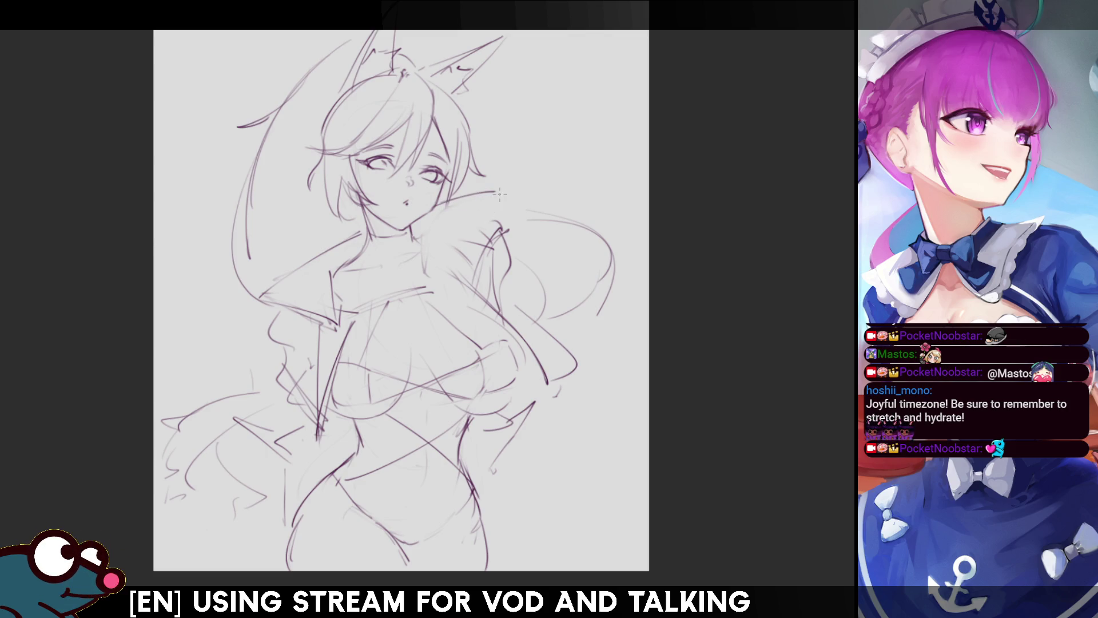
left_click_drag(495, 194, 431, 266)
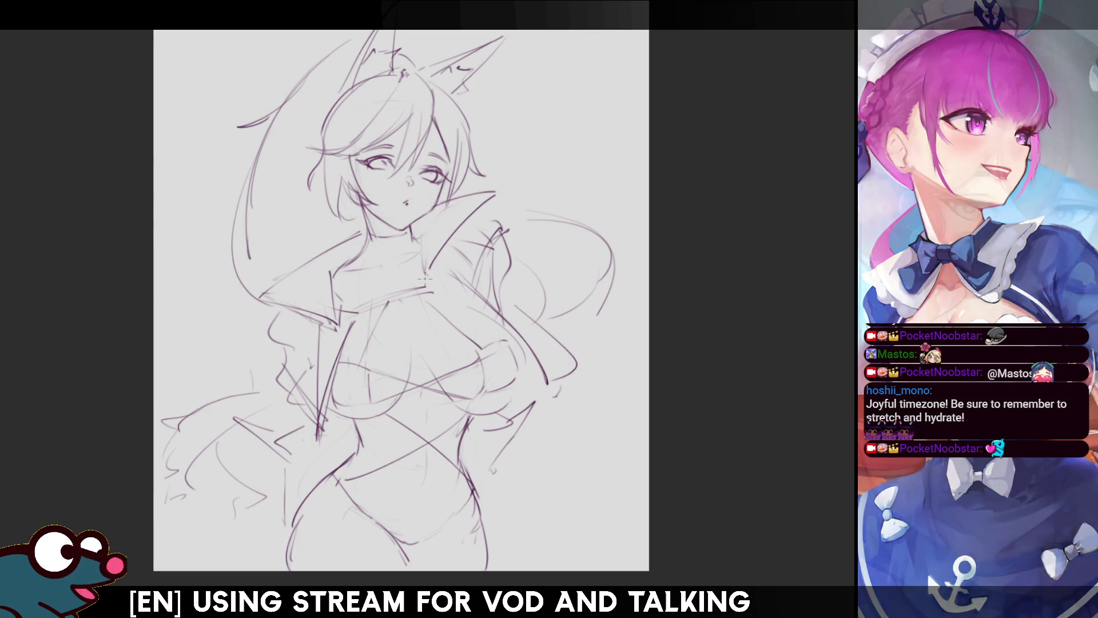
left_click_drag(426, 291, 425, 302)
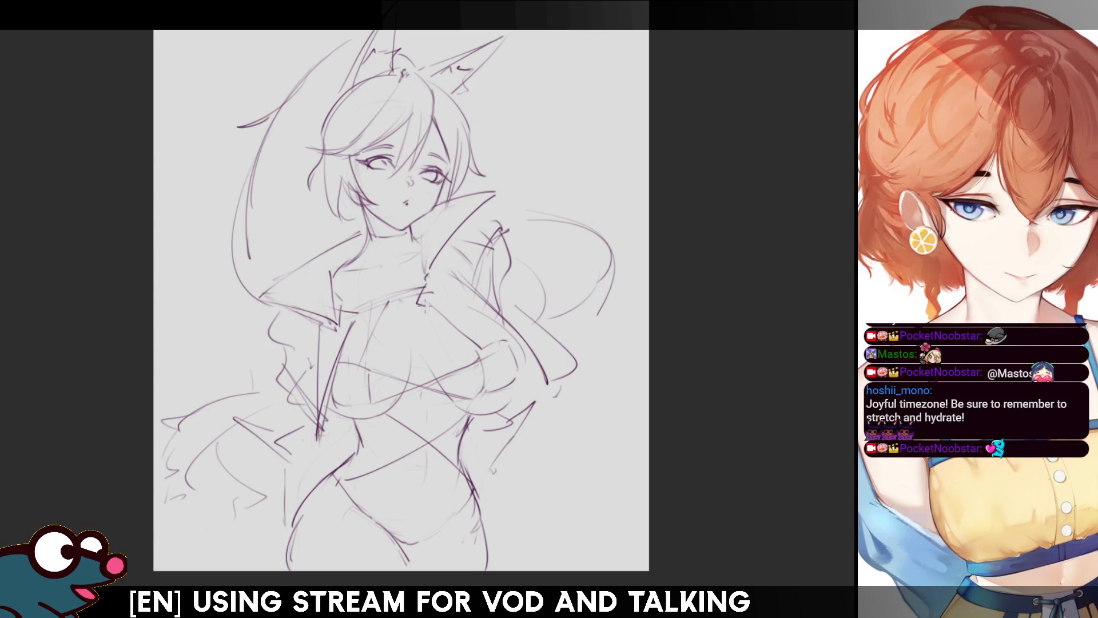
left_click_drag(349, 321, 330, 331)
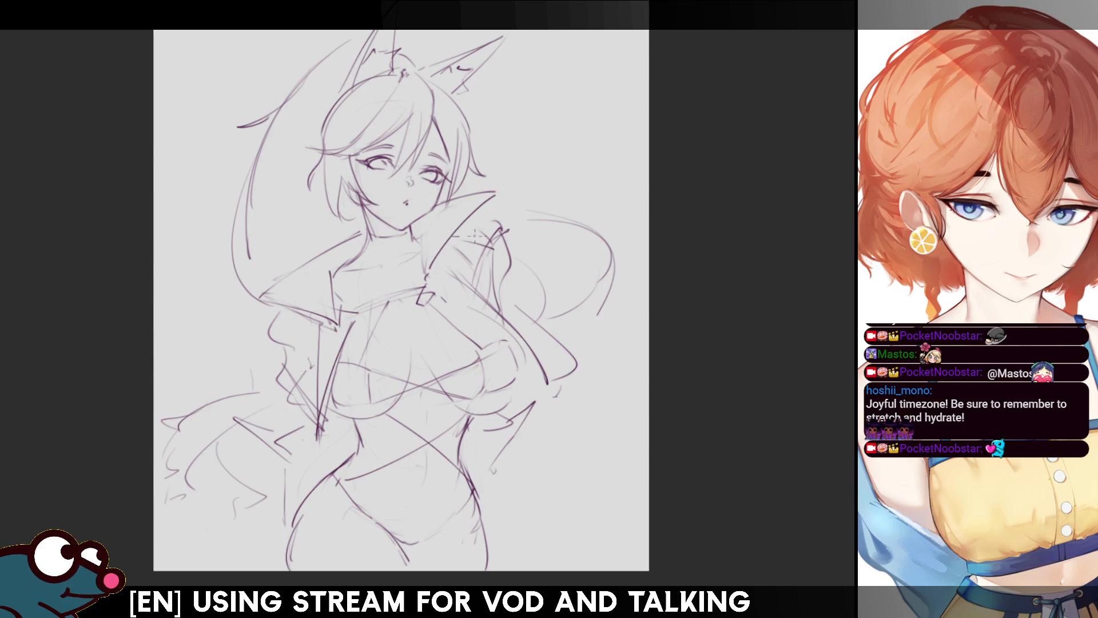
left_click_drag(493, 230, 476, 277)
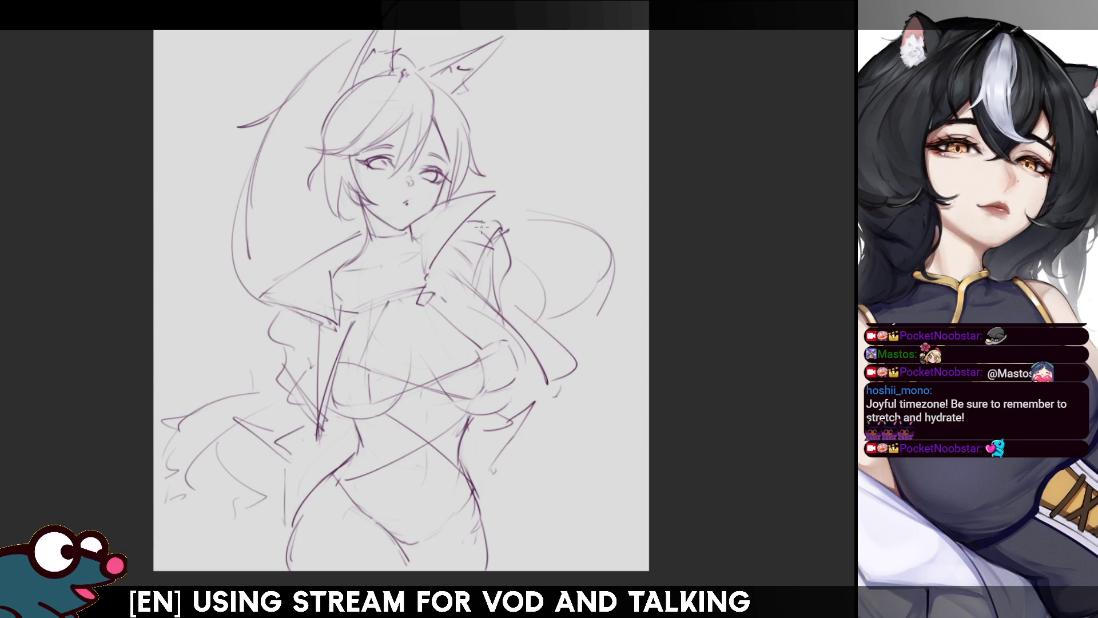
left_click_drag(481, 223, 475, 277)
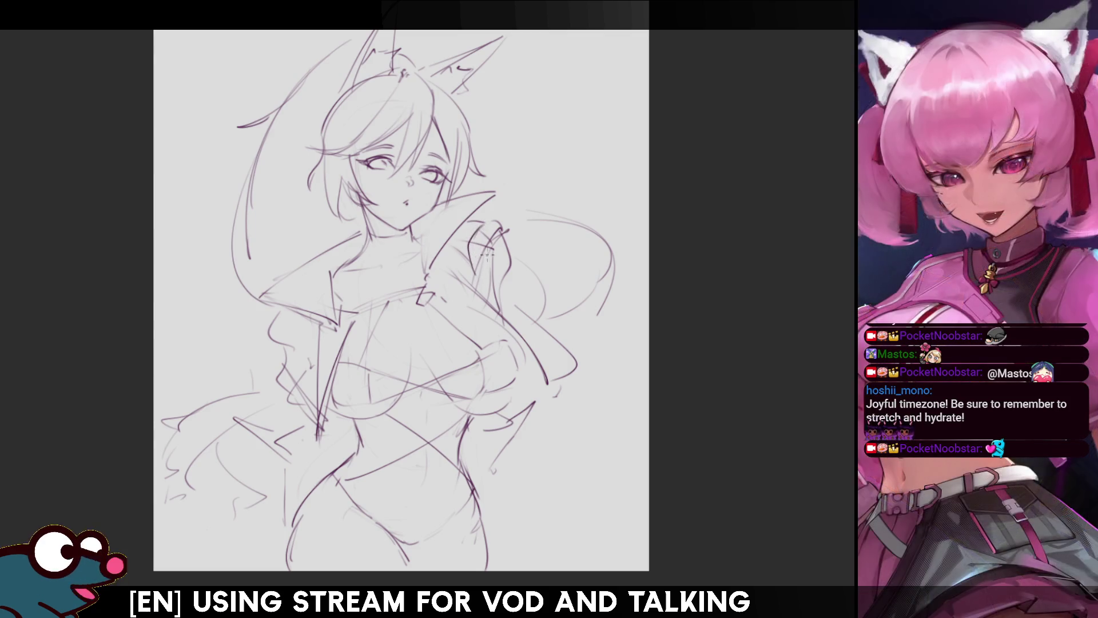
left_click_drag(476, 260, 503, 225)
key("h")
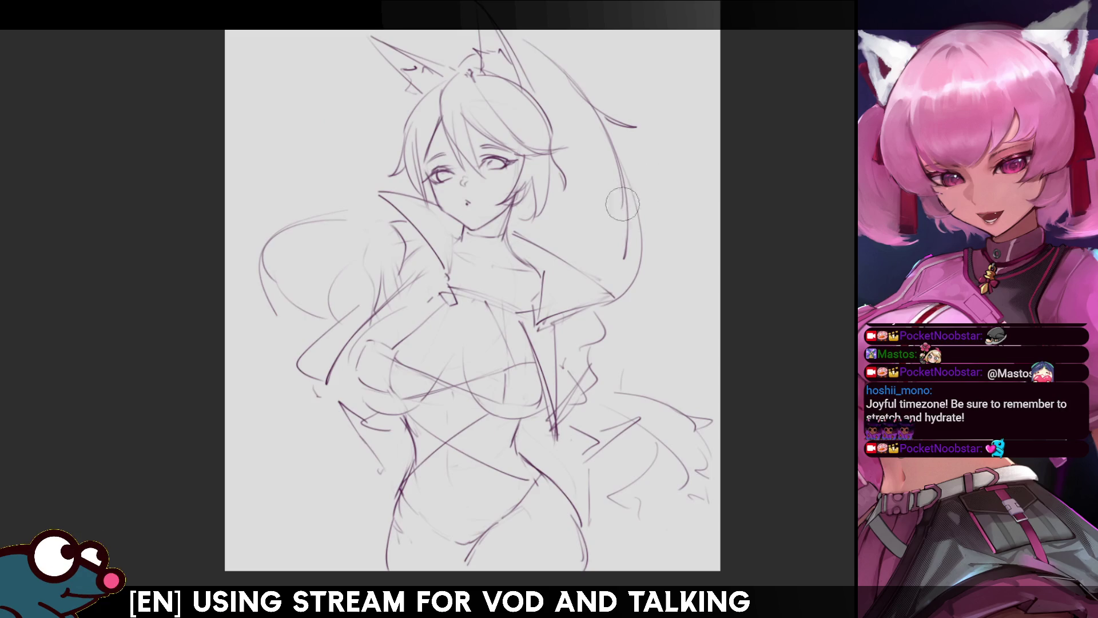
key("h")
left_click_drag(472, 264, 492, 226)
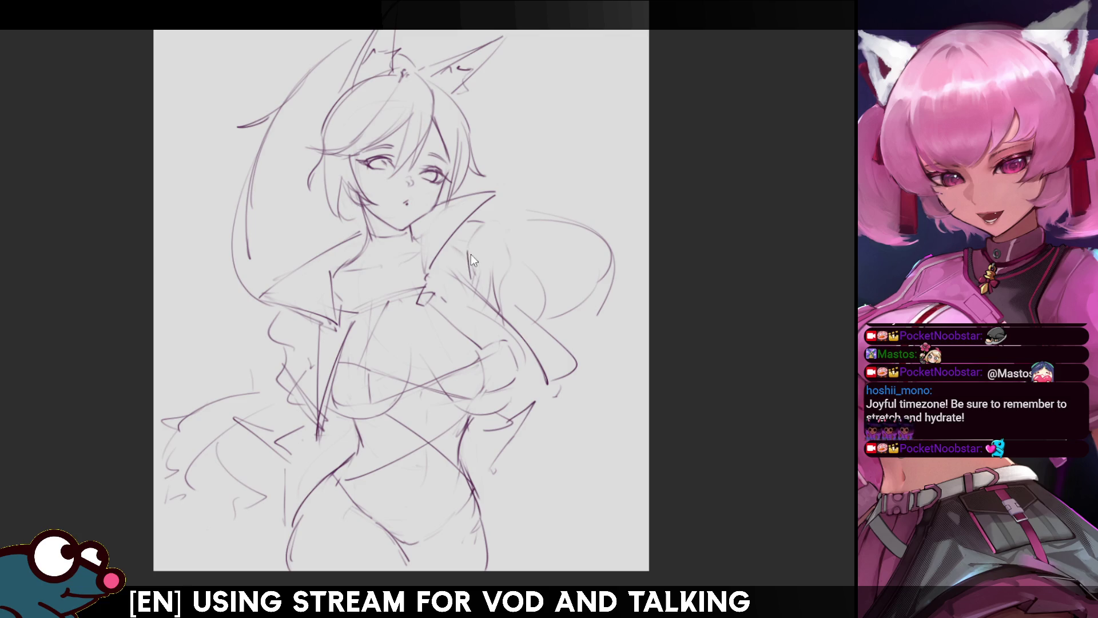
left_click_drag(473, 272, 485, 223)
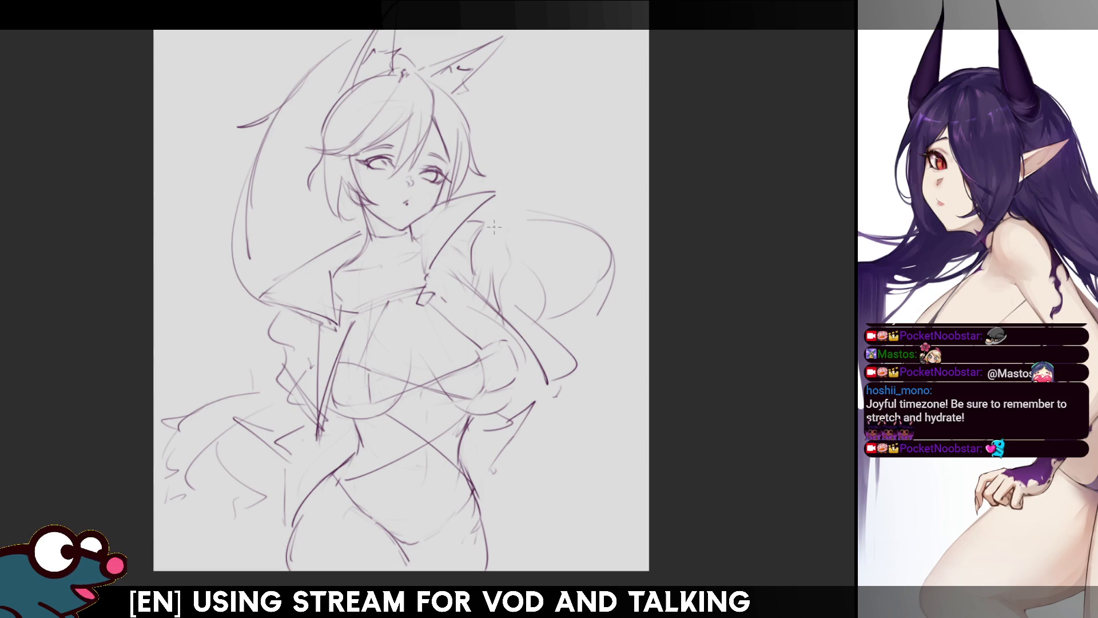
left_click_drag(503, 237, 491, 292)
key("e")
mouse_move(286, 357)
left_mouse_down()
mouse_move(284, 400)
mouse_move(329, 306)
mouse_move(257, 294)
left_mouse_up()
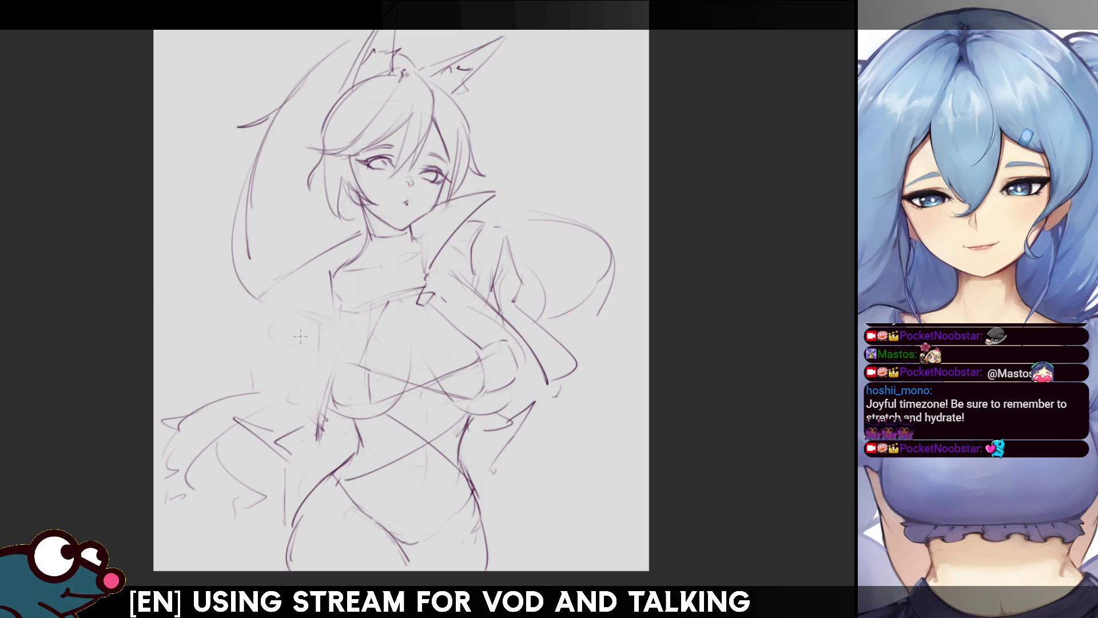
mouse_move(314, 261)
left_mouse_down()
mouse_move(256, 299)
mouse_move(323, 315)
left_mouse_up()
key("ctrl+z")
left_click_drag(254, 298, 340, 330)
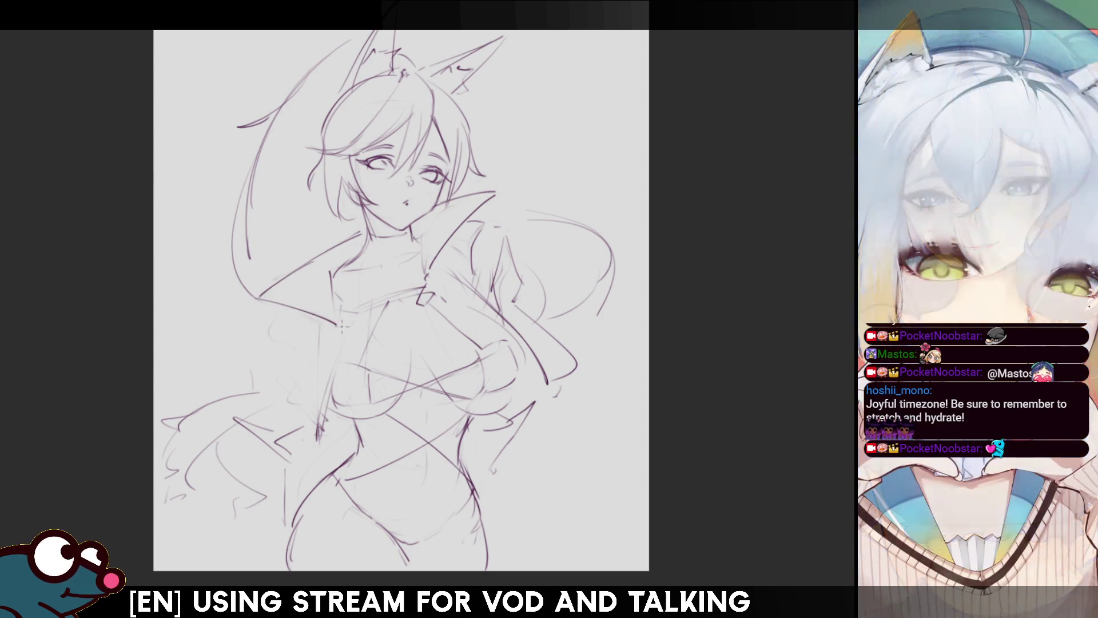
left_click_drag(347, 350, 352, 343)
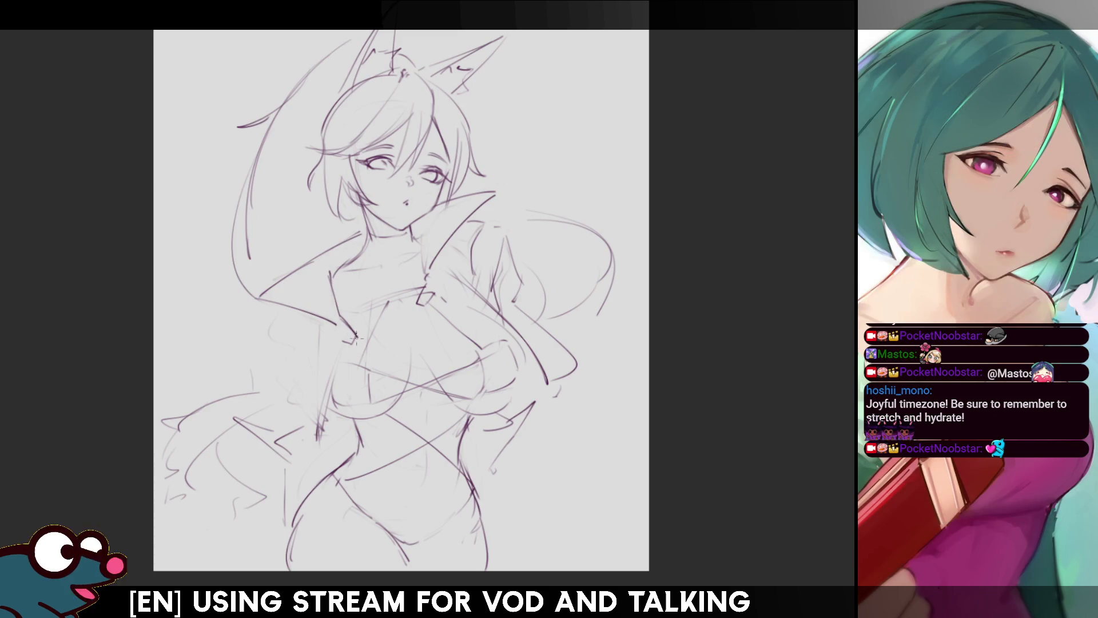
left_click_drag(341, 335, 355, 344)
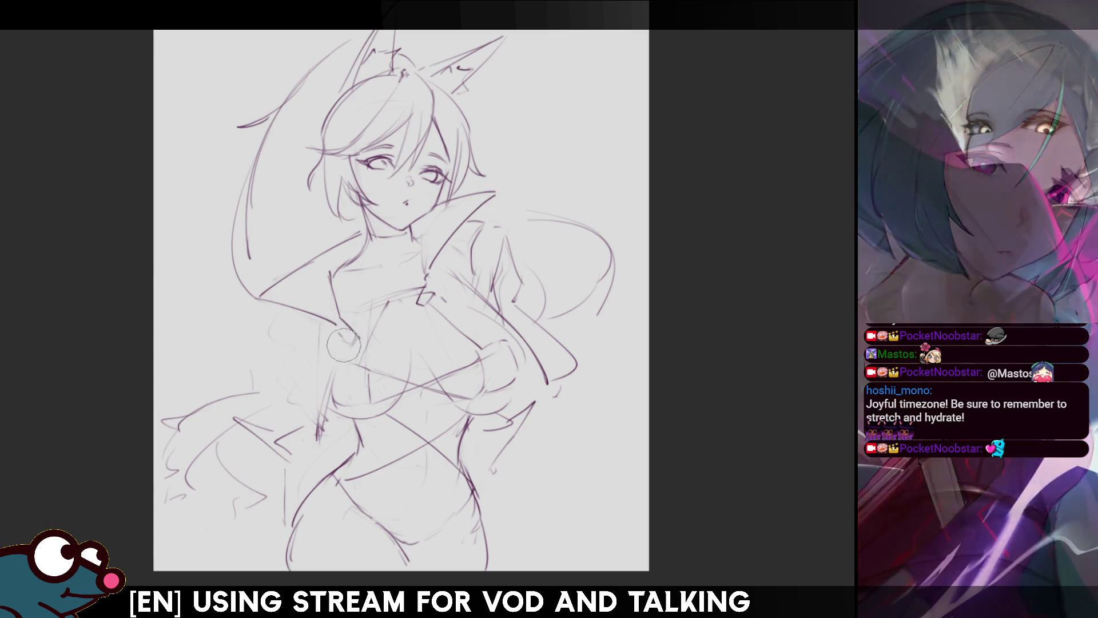
left_click_drag(340, 324, 355, 340)
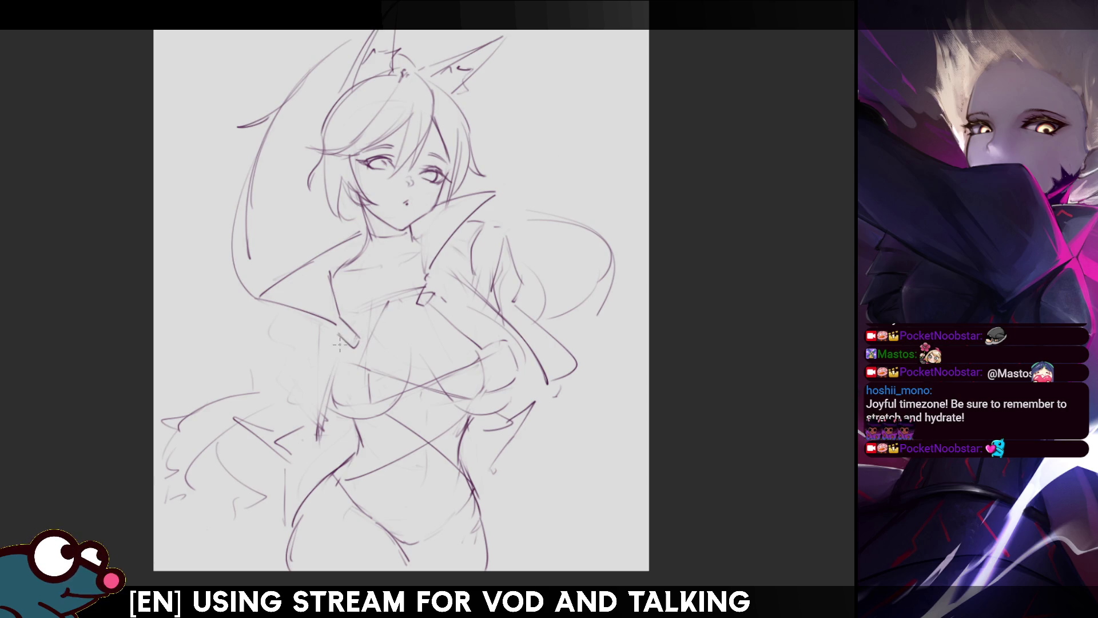
left_click_drag(340, 341, 315, 449)
key("ctrl+z")
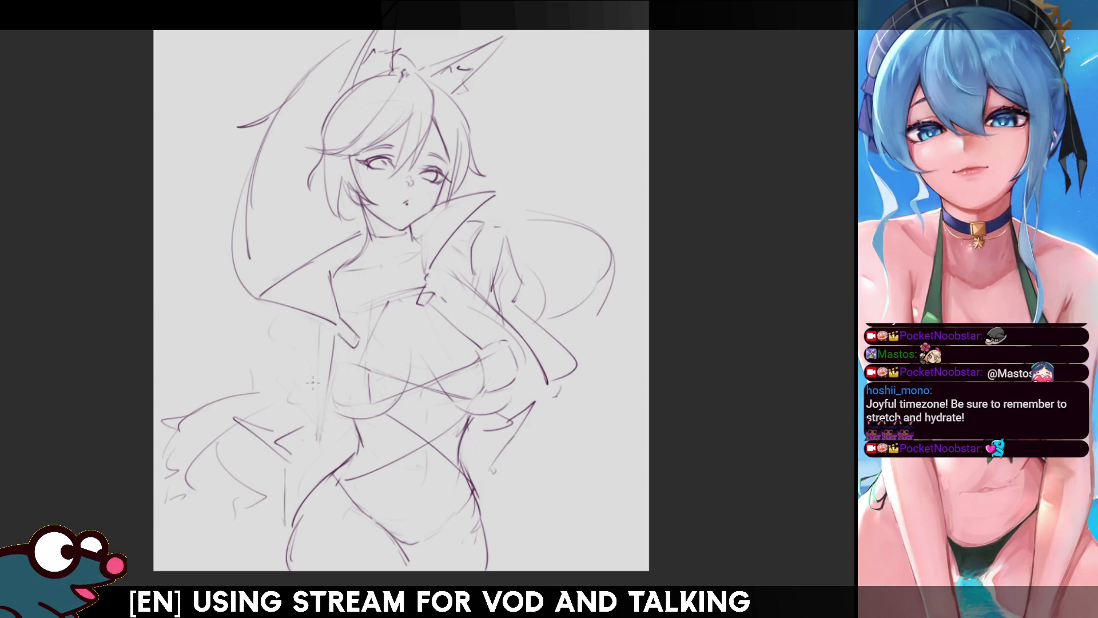
left_click_drag(333, 347, 317, 452)
key("ctrl+z")
left_click_drag(337, 332, 318, 437)
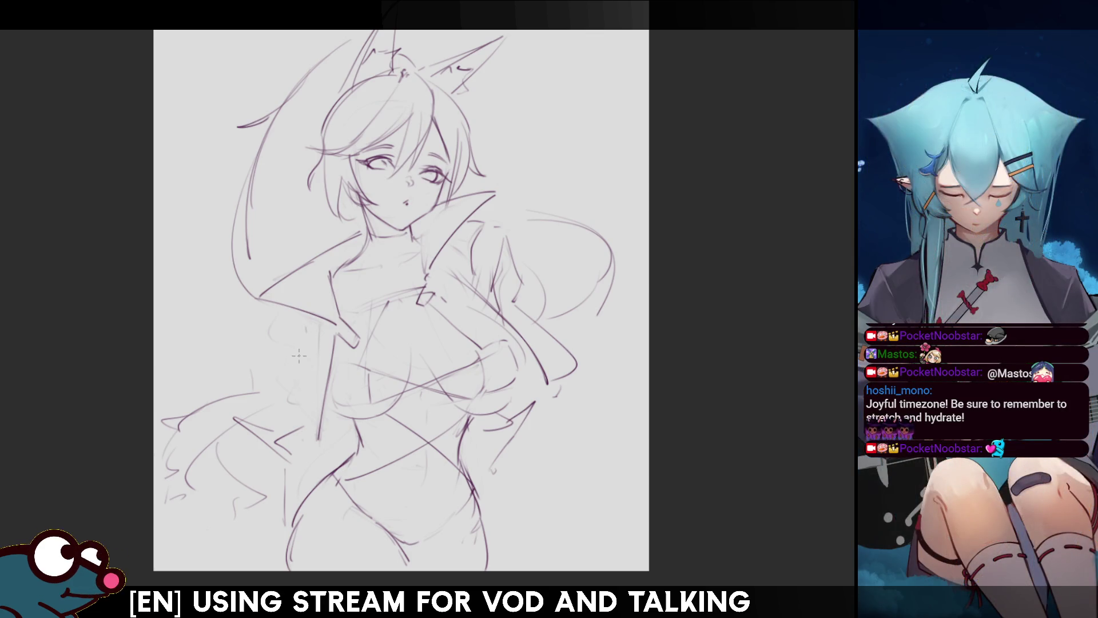
left_click_drag(308, 357, 299, 445)
left_click_drag(310, 472, 323, 394)
key("ctrl+z")
left_click_drag(309, 466, 325, 391)
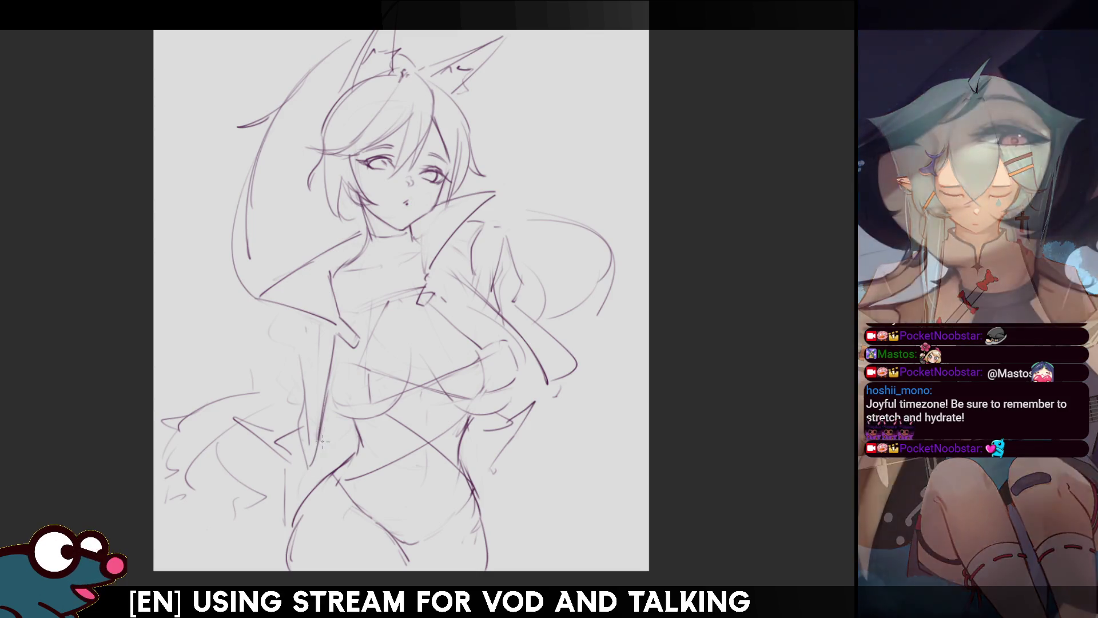
key("ctrl+z")
left_click_drag(307, 466, 326, 369)
key("ctrl+z")
left_click_drag(316, 442, 308, 463)
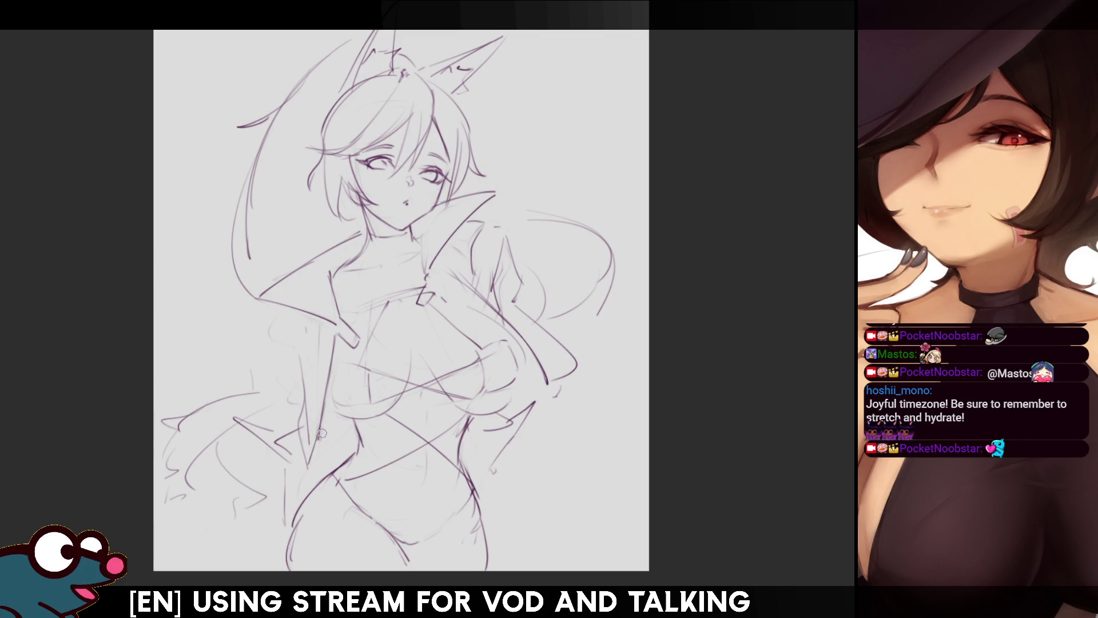
key("ctrl+z")
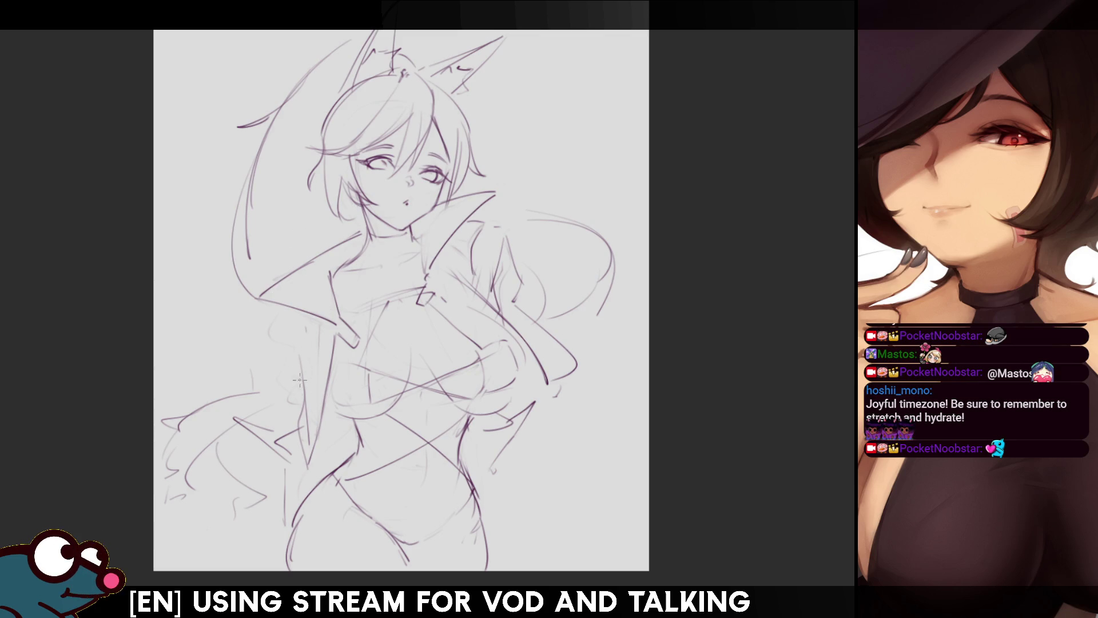
left_click_drag(276, 327, 299, 365)
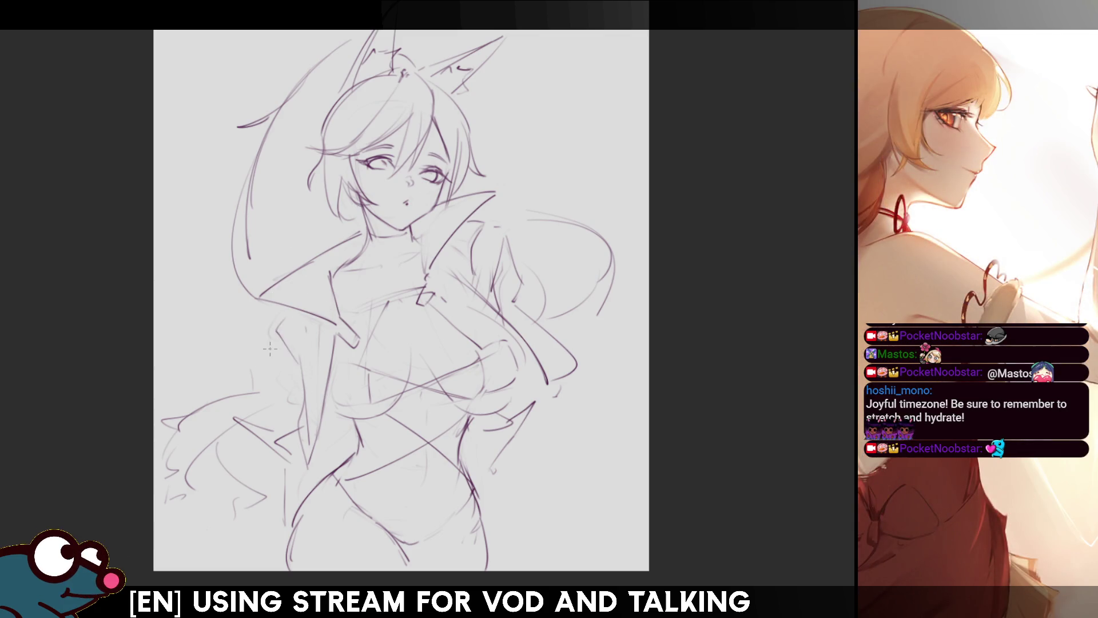
left_click_drag(277, 327, 258, 364)
key("ctrl+z")
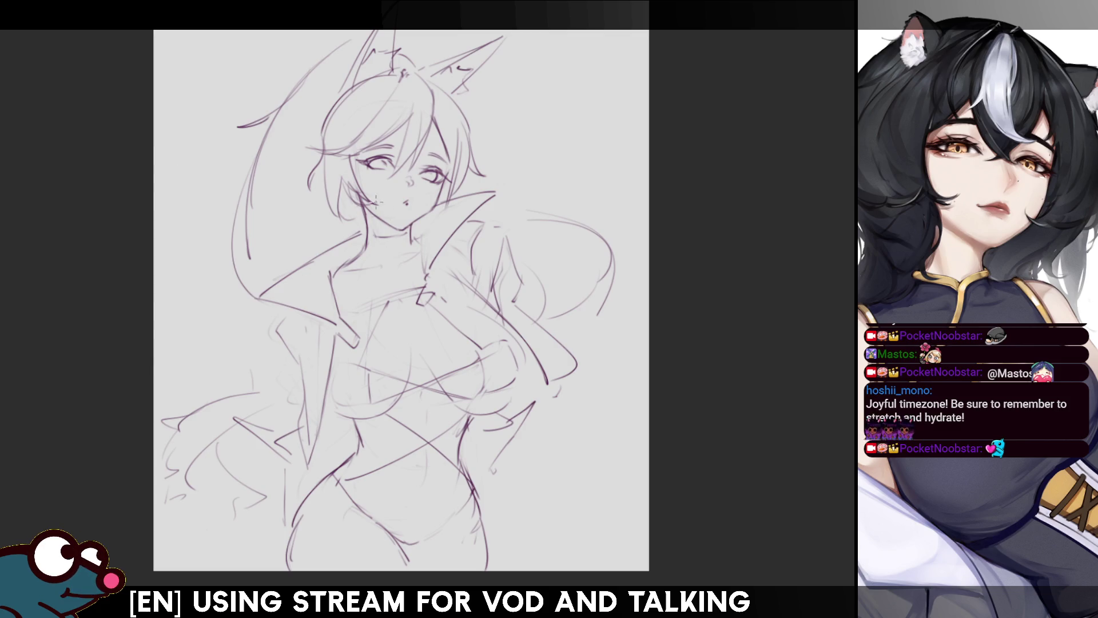
Sketch the neck, a choker line and collarbone, then a stroke along the jacket's left edge.
left_click_drag(395, 246, 407, 264)
left_click_drag(379, 214, 370, 234)
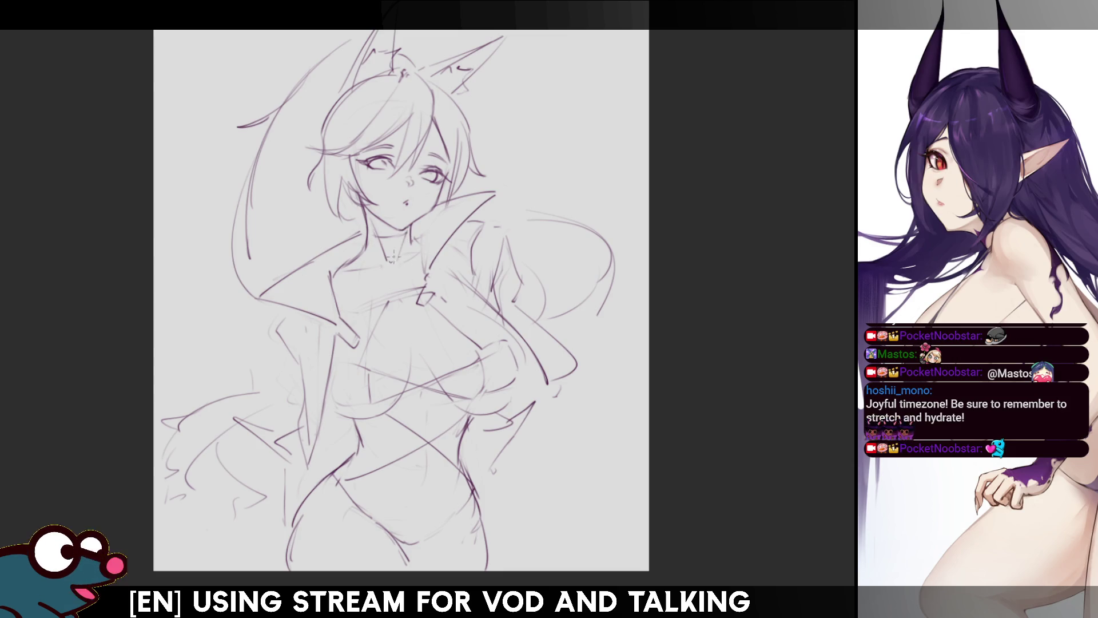
left_click_drag(377, 242, 413, 234)
key("ctrl+z")
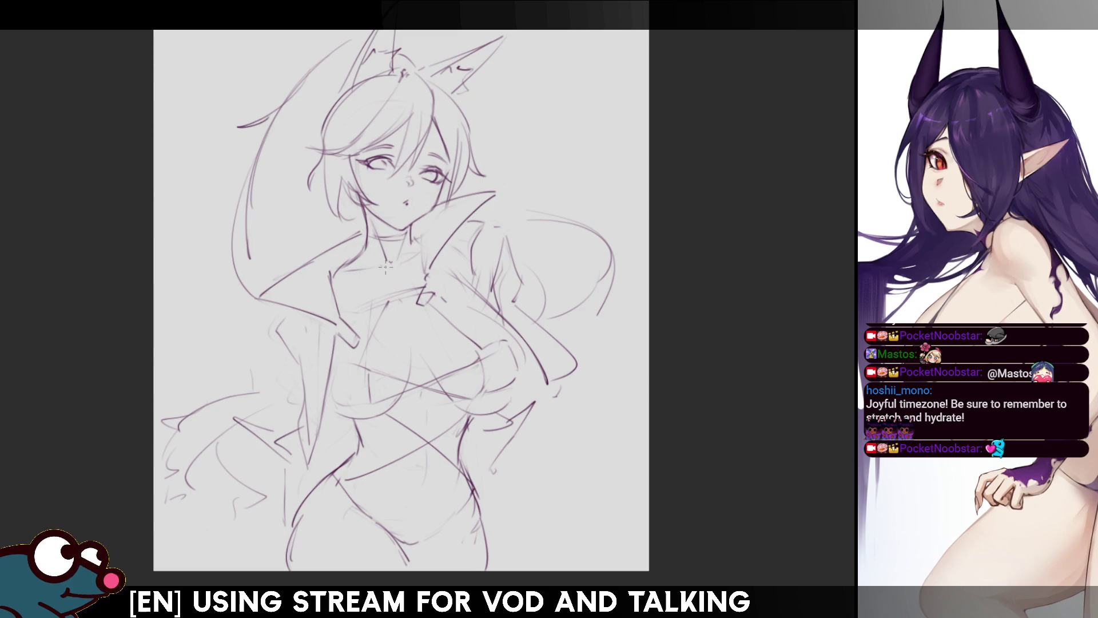
mouse_move(342, 267)
left_mouse_down()
mouse_move(389, 260)
mouse_move(348, 272)
left_mouse_up()
key("ctrl+z")
key("ctrl+z")
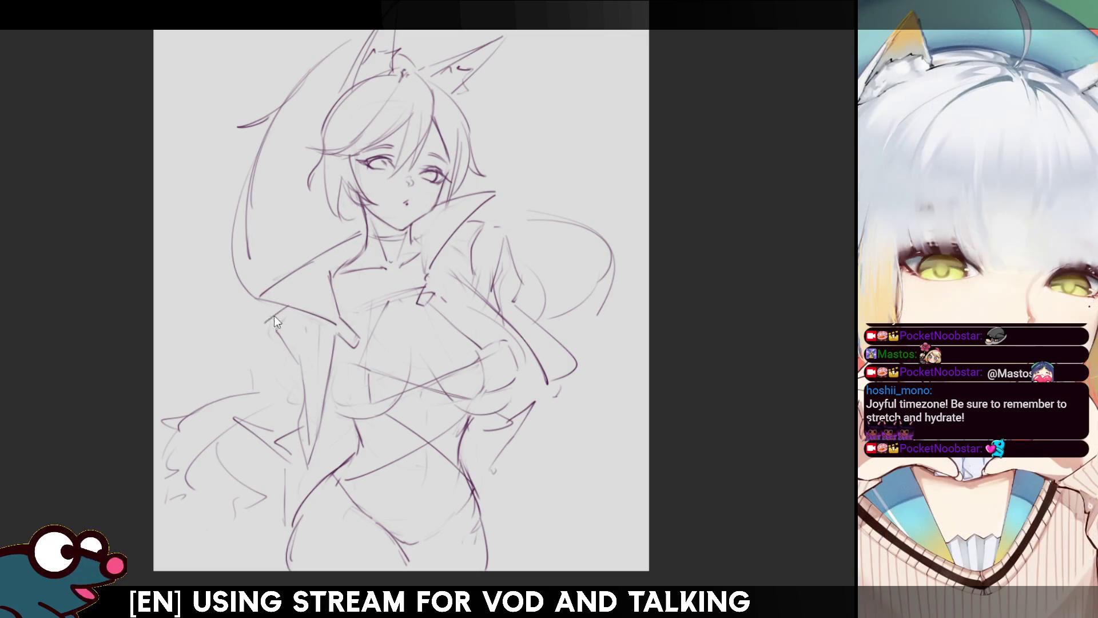
left_click_drag(269, 326, 293, 369)
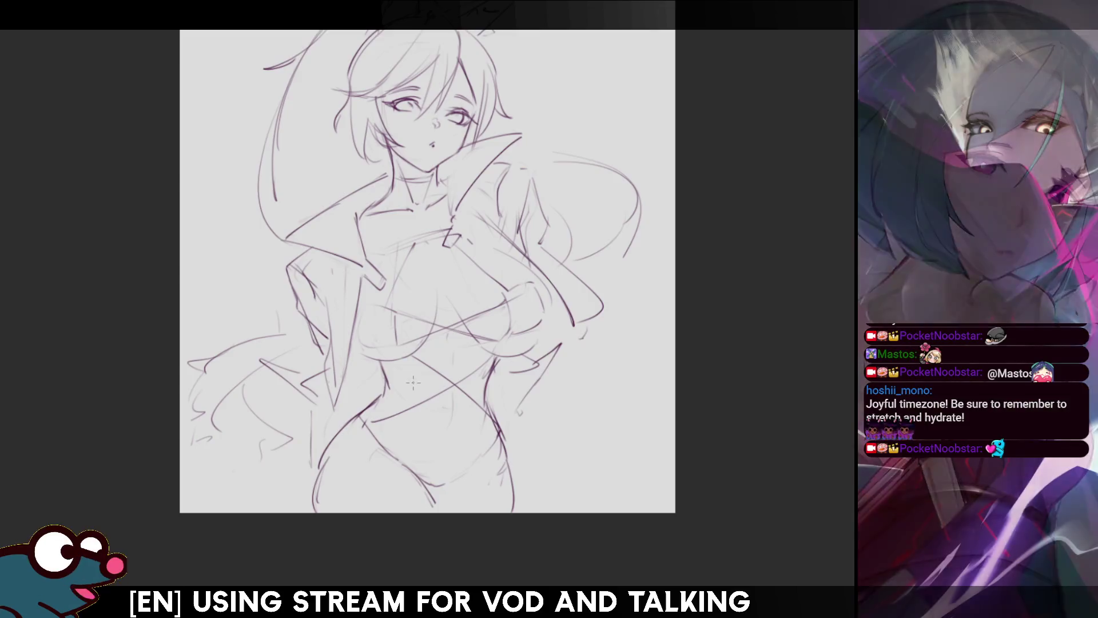
Centre the torso and lighten the lower-body lines with a large eraser, then shrink the brush.
left_click_drag(366, 286, 350, 355)
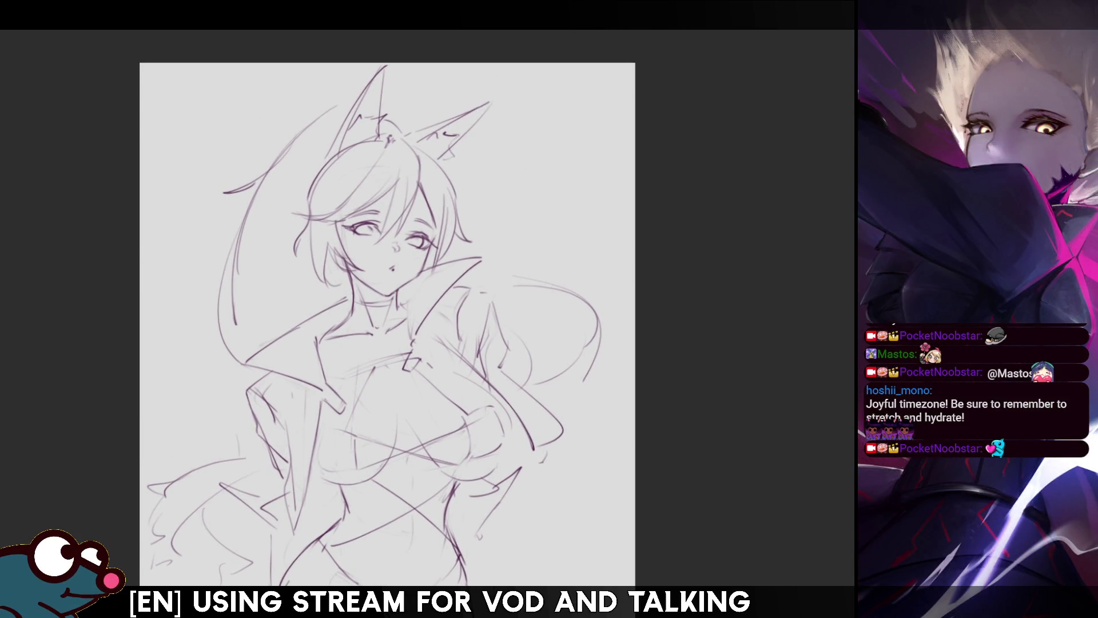
left_click_drag(366, 286, 381, 267)
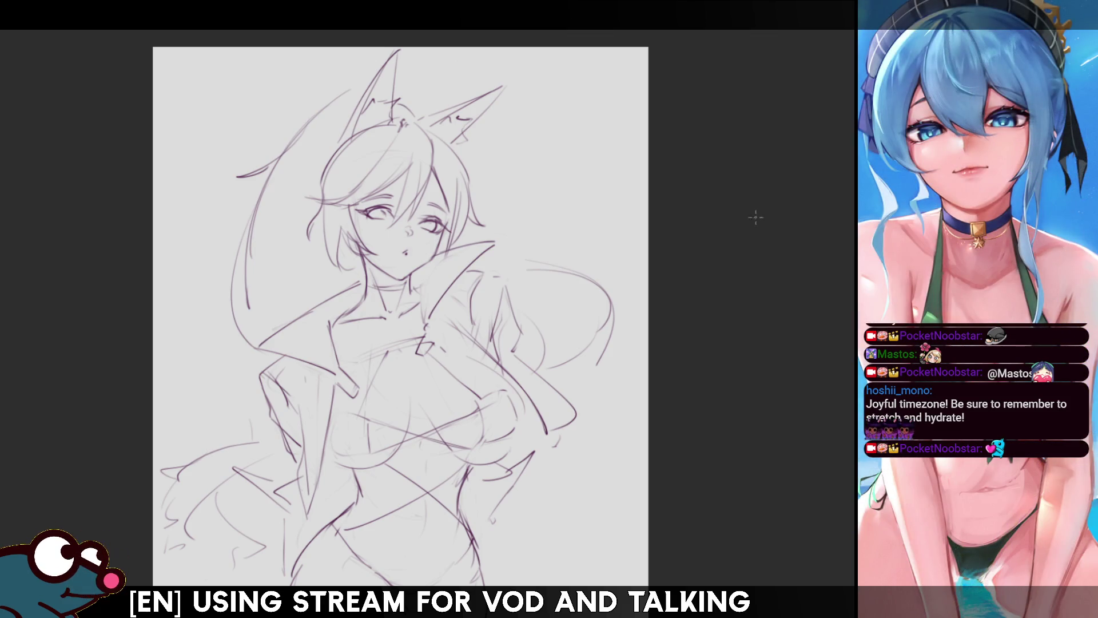
scroll(401, 309, "down", 3)
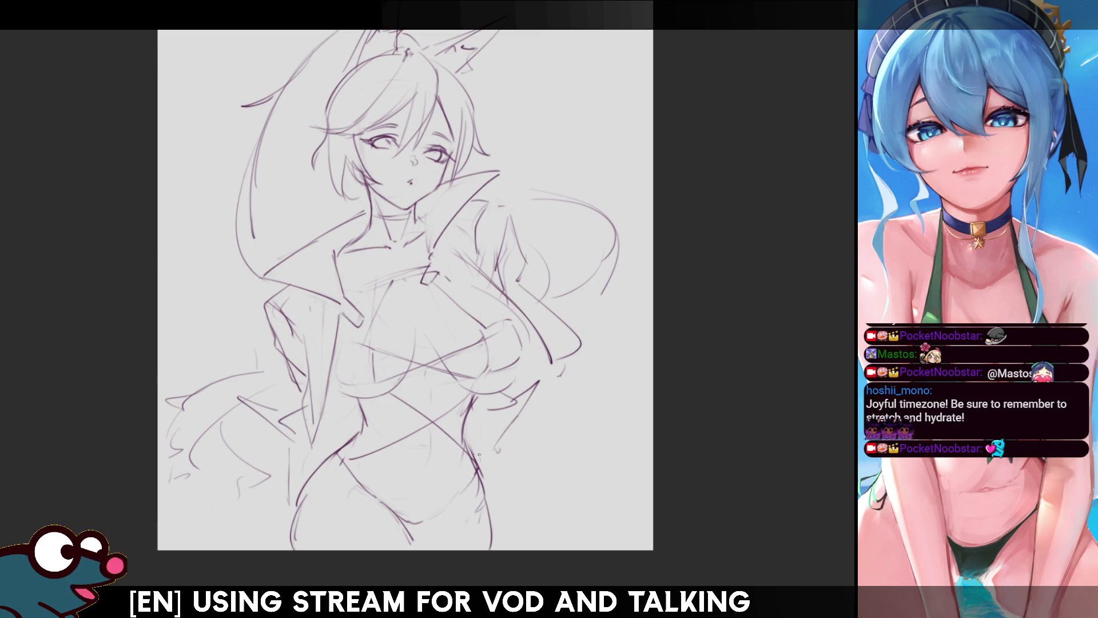
mouse_move(480, 480)
left_mouse_down()
mouse_move(341, 503)
mouse_move(372, 549)
left_mouse_up()
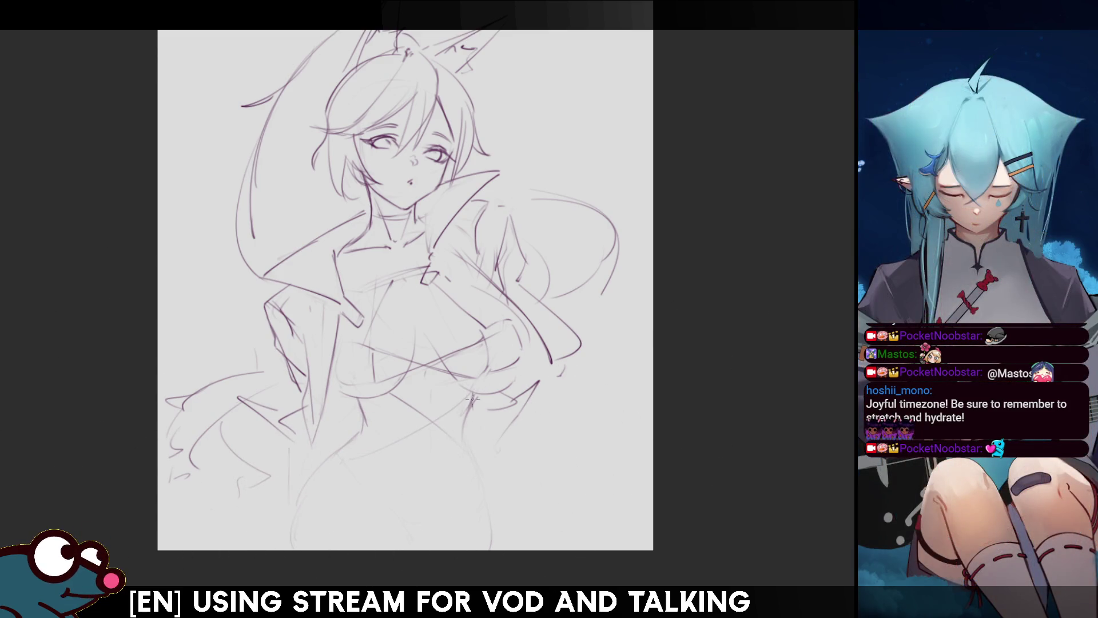
left_click_drag(462, 425, 353, 424)
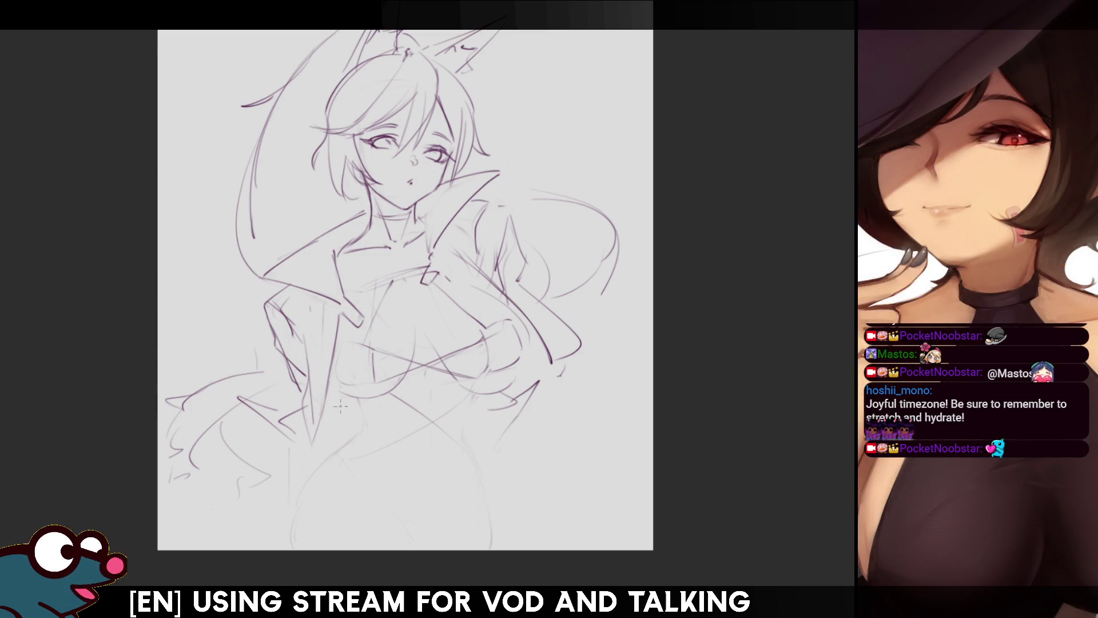
Pencil a chest centre line, right waist line, left hip curve and outer right leg.
left_click_drag(423, 301, 425, 390)
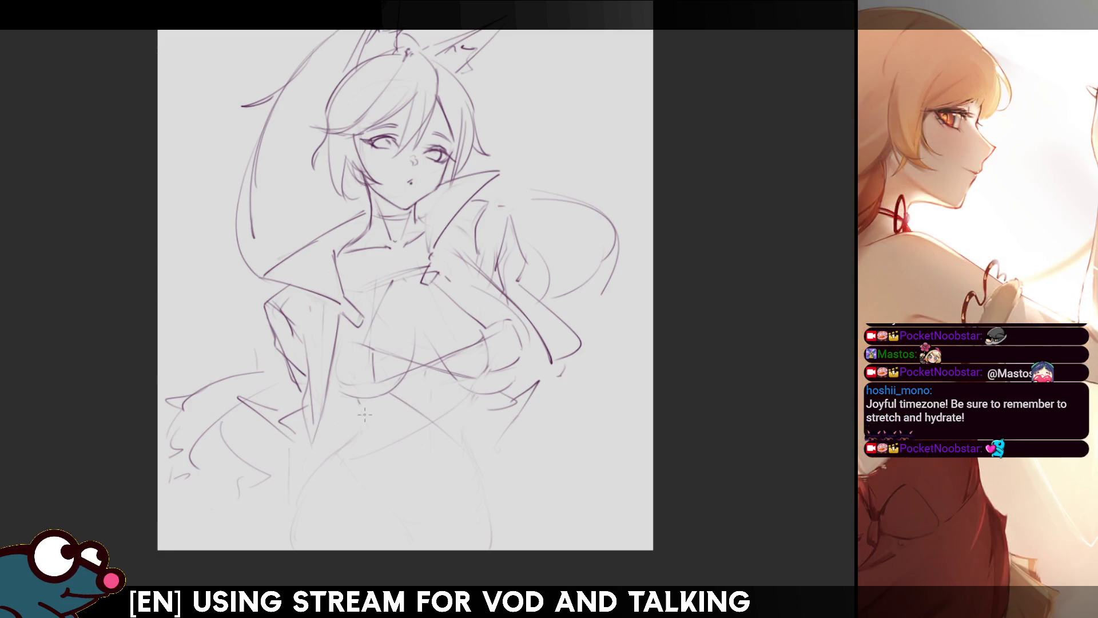
left_click_drag(365, 414, 373, 434)
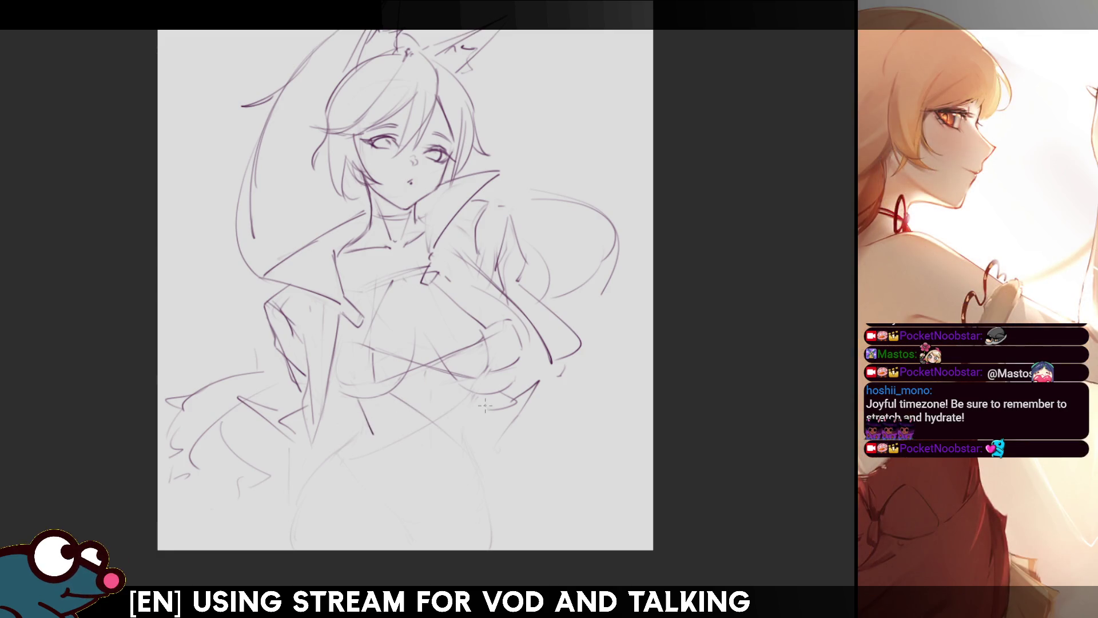
left_click_drag(480, 397, 456, 439)
left_click_drag(483, 390, 463, 436)
left_click_drag(483, 394, 471, 434)
key("ctrl+z")
key("ctrl+z")
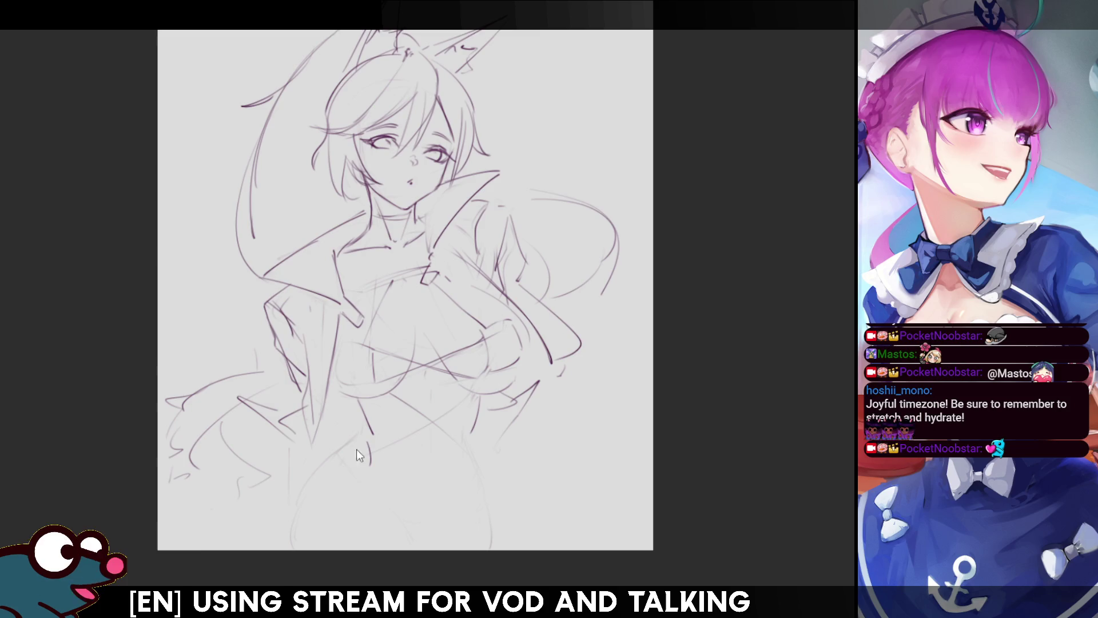
left_click_drag(360, 452, 289, 522)
left_click_drag(469, 434, 493, 551)
scroll(406, 286, "down", 2)
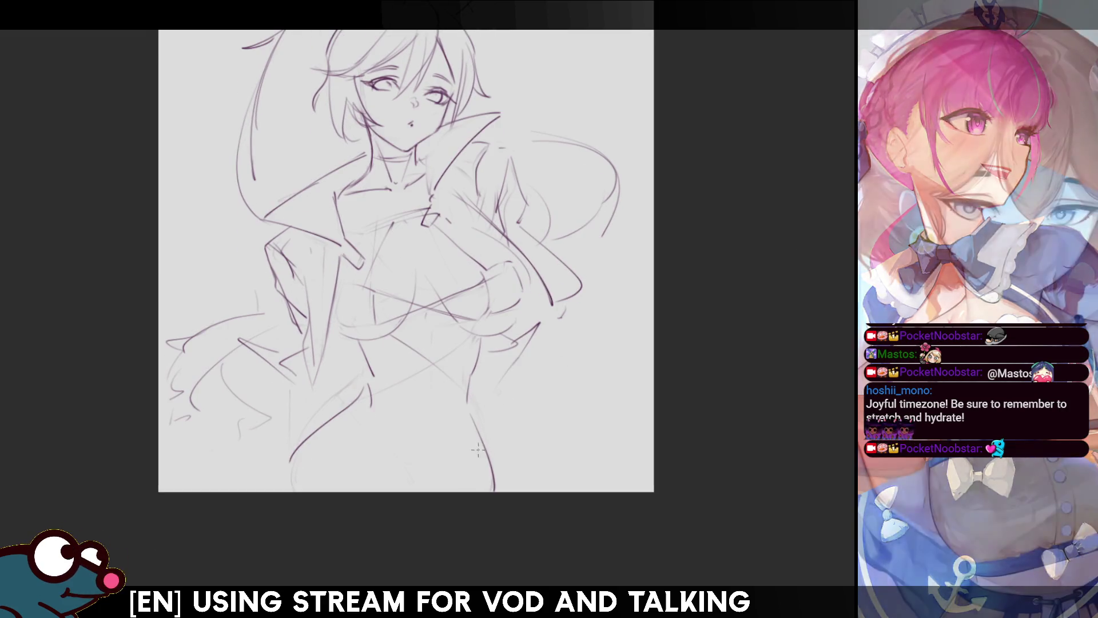
Undo the rough leg strokes and pencil two curved lines across the abdomen.
key("ctrl+z")
left_click_drag(468, 405, 475, 443)
key("ctrl+z")
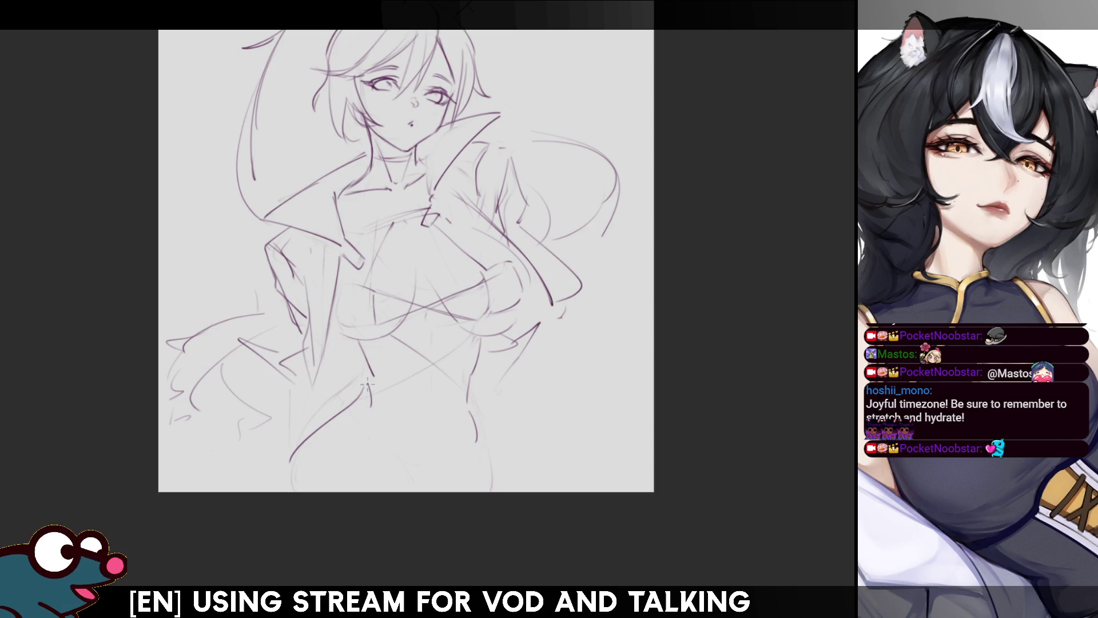
key("ctrl+z")
key("ctrl+z")
key("ctrl+z")
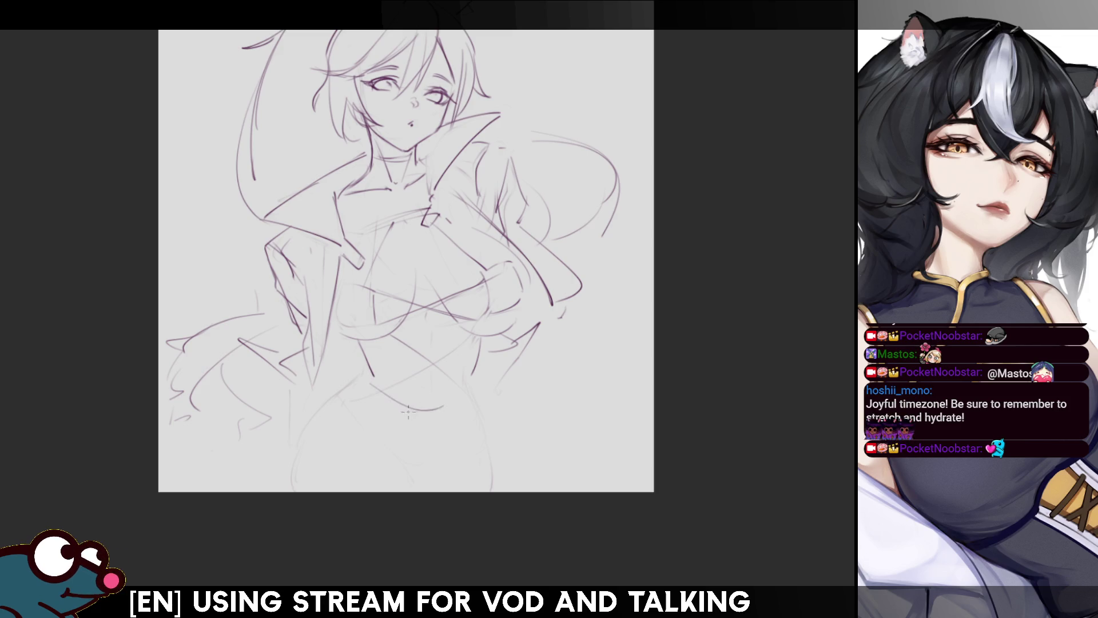
left_click_drag(372, 389, 455, 404)
left_click_drag(351, 408, 438, 451)
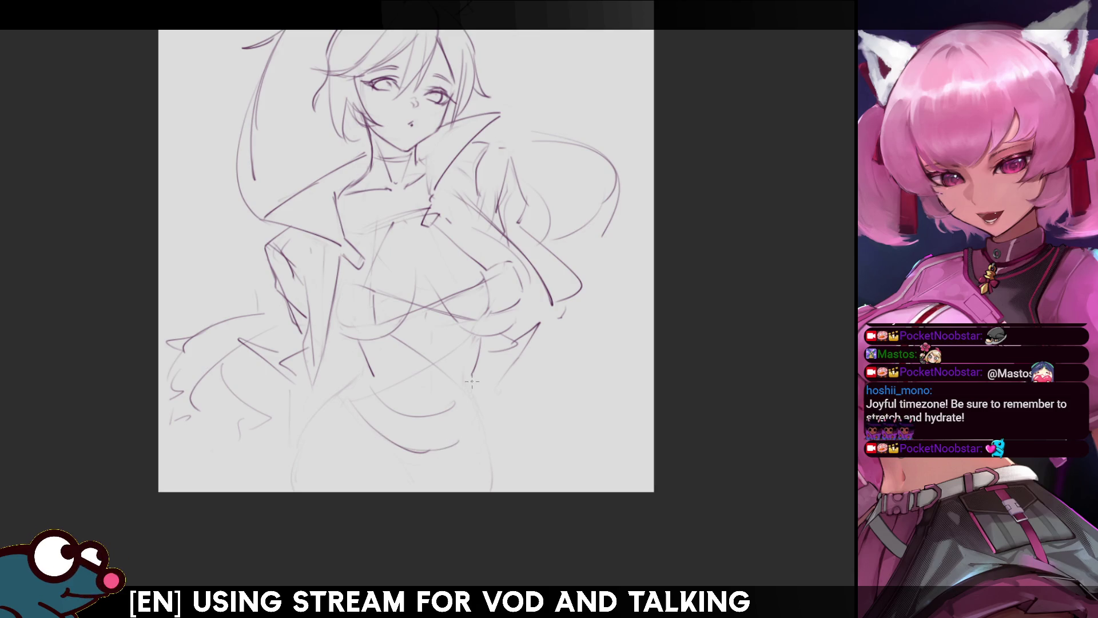
Refine the left and right waist sides and add a faint centre line down the torso.
left_click_drag(468, 401, 458, 427)
left_click_drag(365, 382, 299, 425)
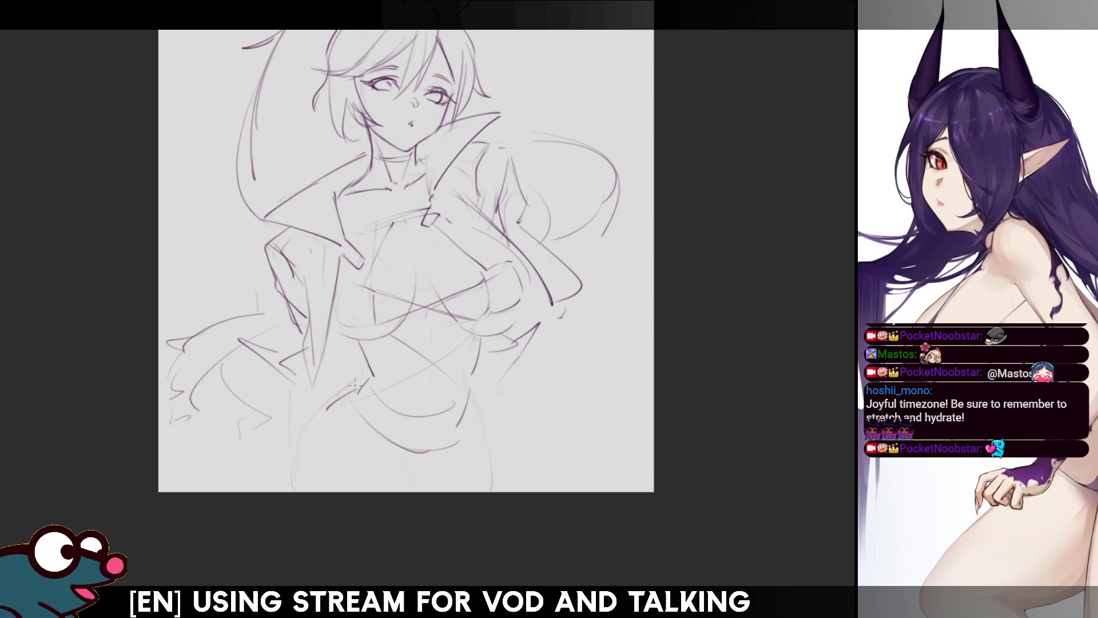
left_click_drag(359, 380, 330, 398)
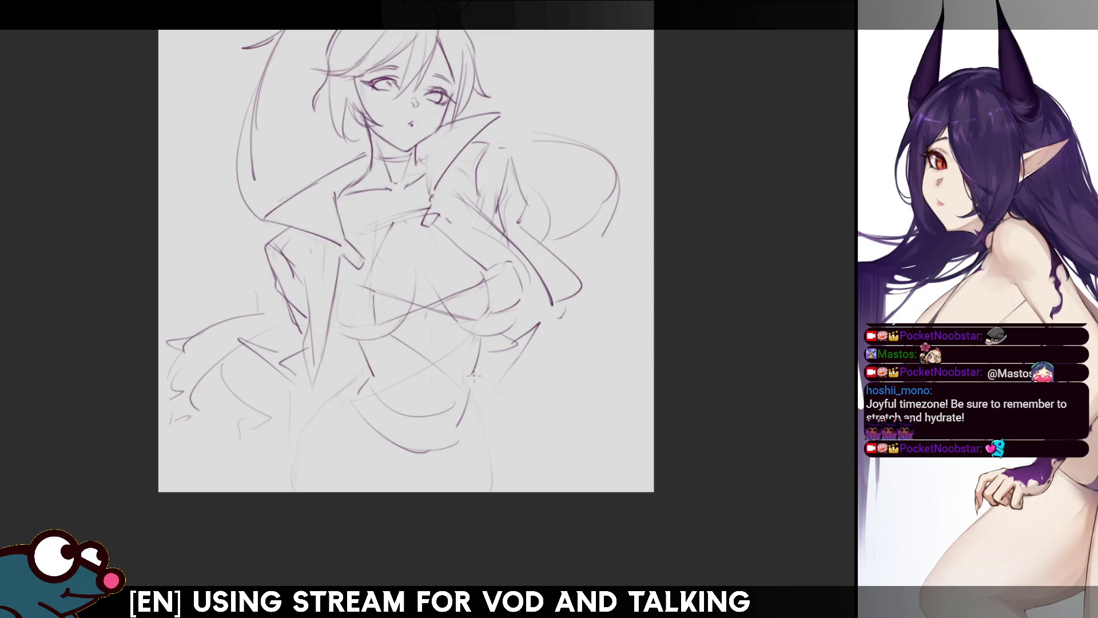
left_click_drag(473, 373, 465, 412)
left_click_drag(472, 400, 469, 438)
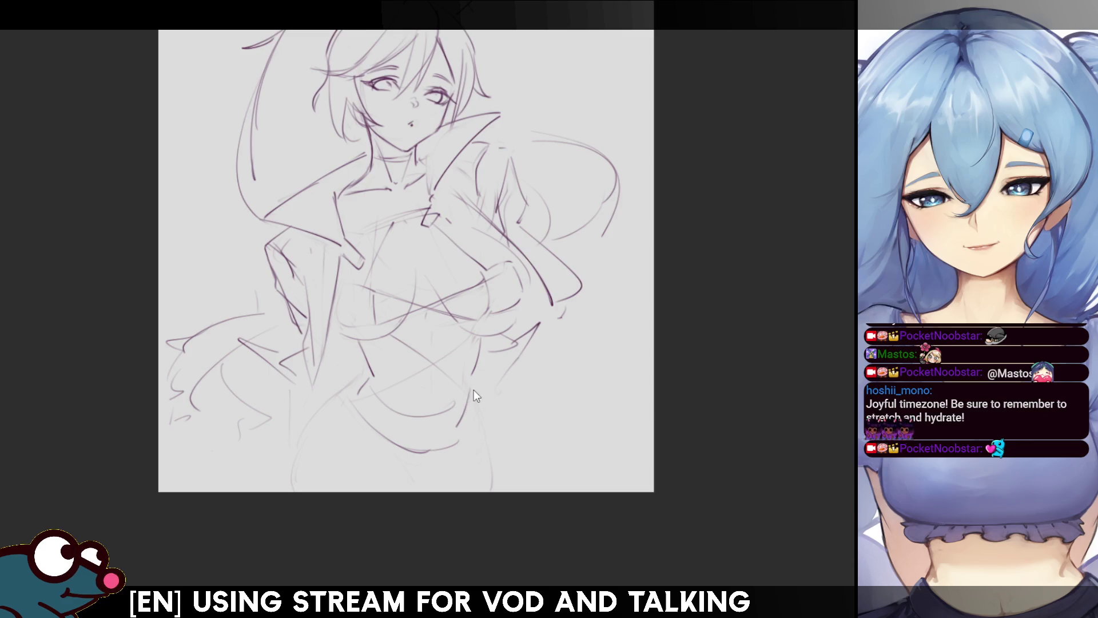
left_click_drag(471, 391, 472, 440)
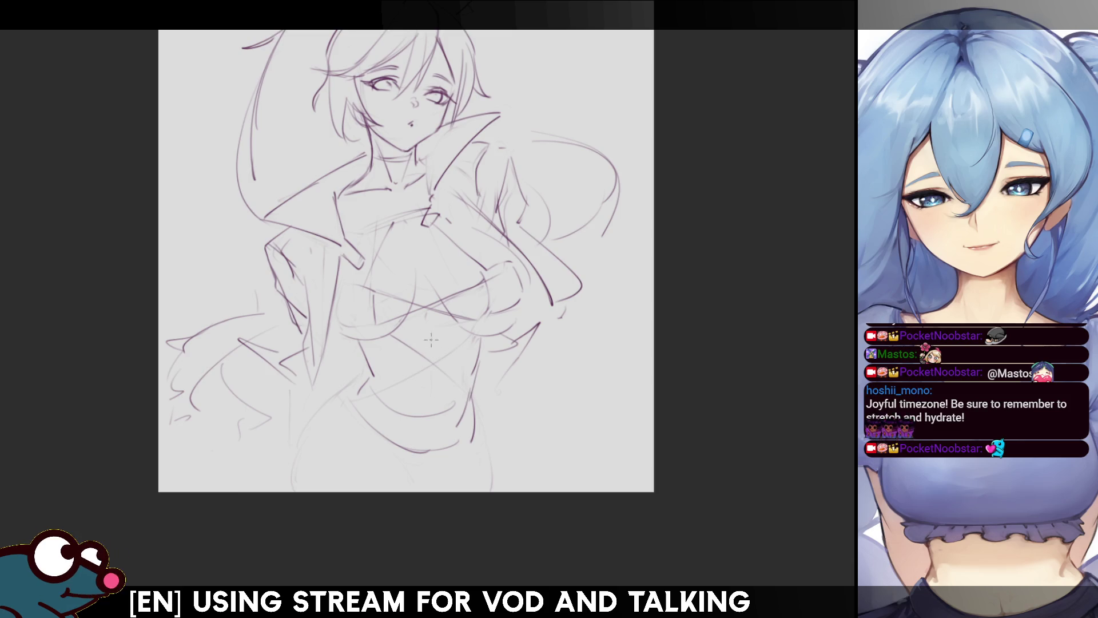
left_click_drag(433, 375, 430, 424)
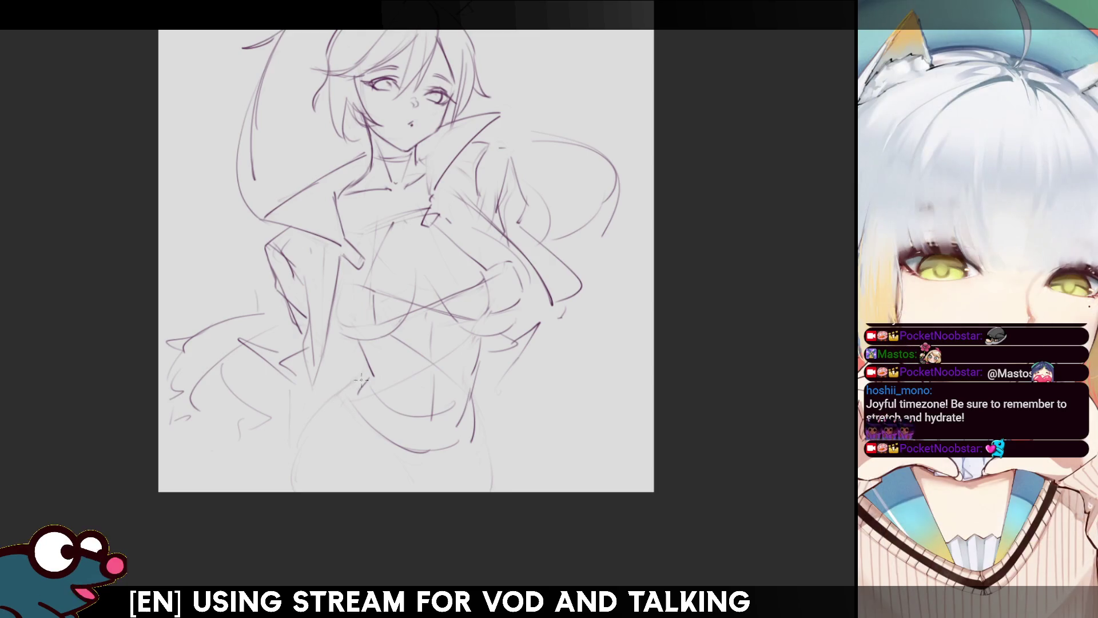
Redraw the left hip contour down toward the leg and add a line below the hips.
left_click_drag(361, 383, 312, 422)
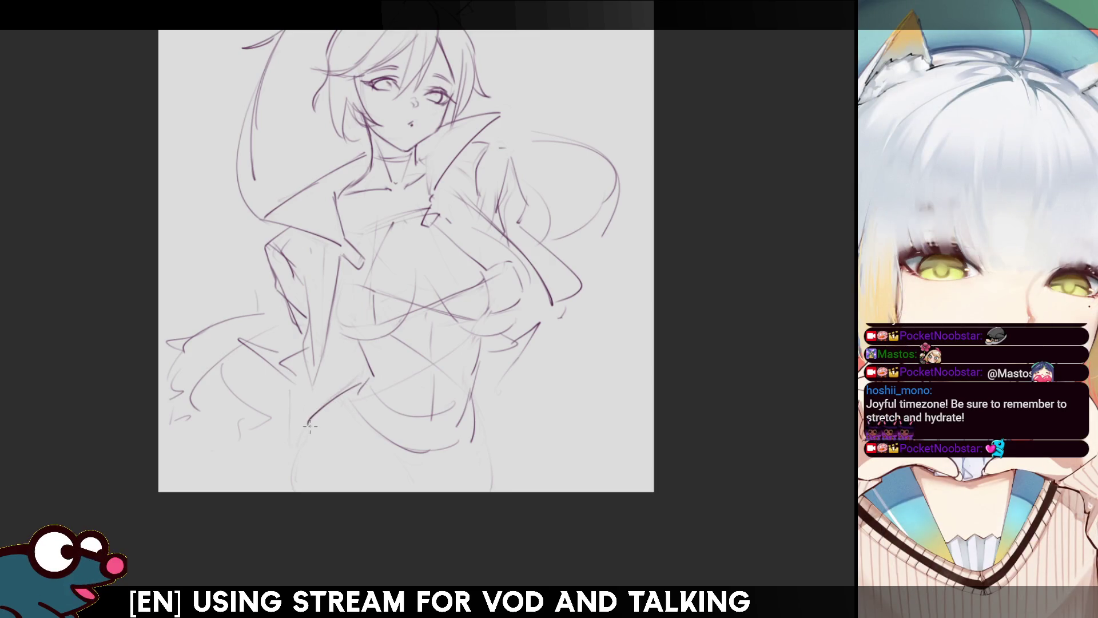
mouse_move(366, 377)
left_mouse_down()
mouse_move(309, 426)
mouse_move(298, 458)
left_mouse_up()
key("ctrl+z")
left_click_drag(369, 378, 285, 452)
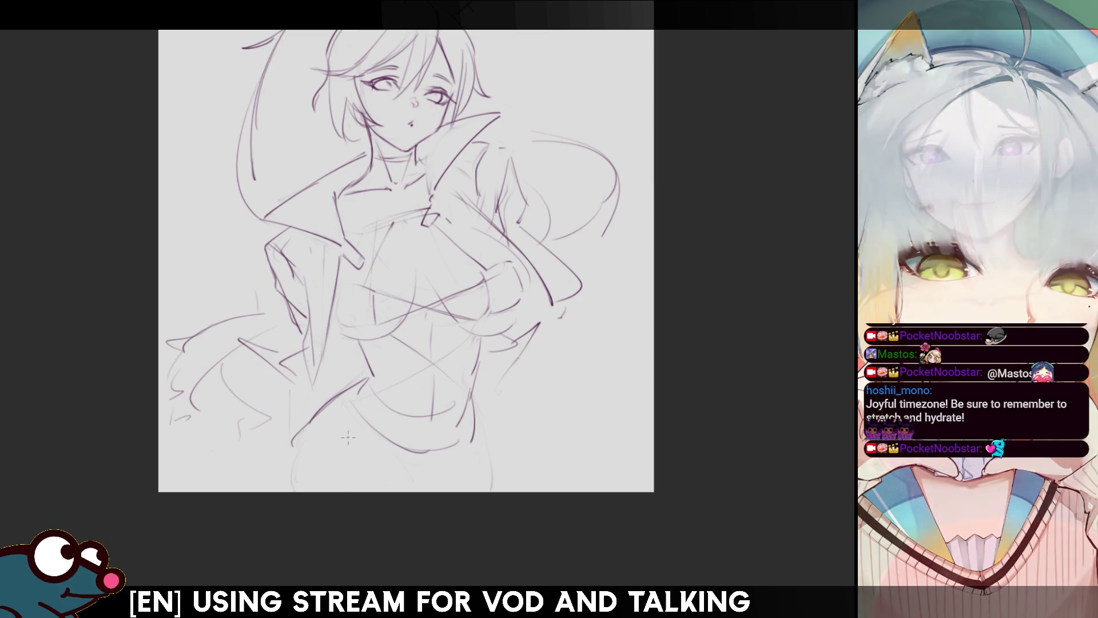
left_click_drag(411, 466, 436, 460)
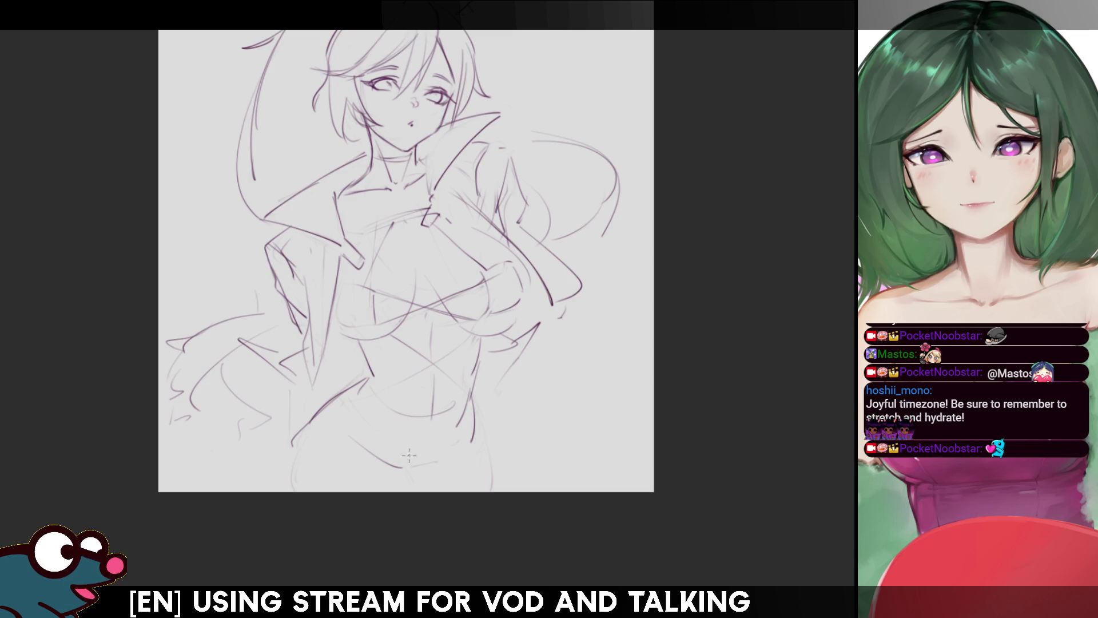
mouse_move(411, 466)
left_mouse_down()
mouse_move(472, 455)
mouse_move(485, 490)
left_mouse_up()
Darken the line beside the right leg and the line below the hips.
left_click_drag(479, 448, 489, 495)
key("ctrl+z")
left_click_drag(477, 446, 487, 485)
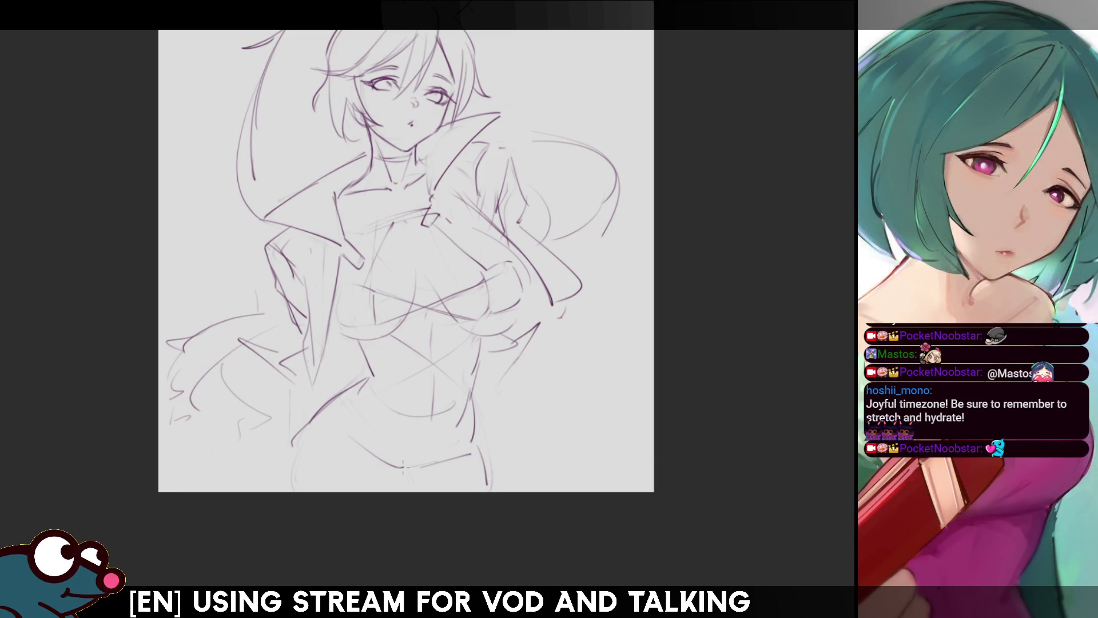
mouse_move(422, 467)
left_mouse_down()
mouse_move(377, 453)
mouse_move(429, 465)
left_mouse_up()
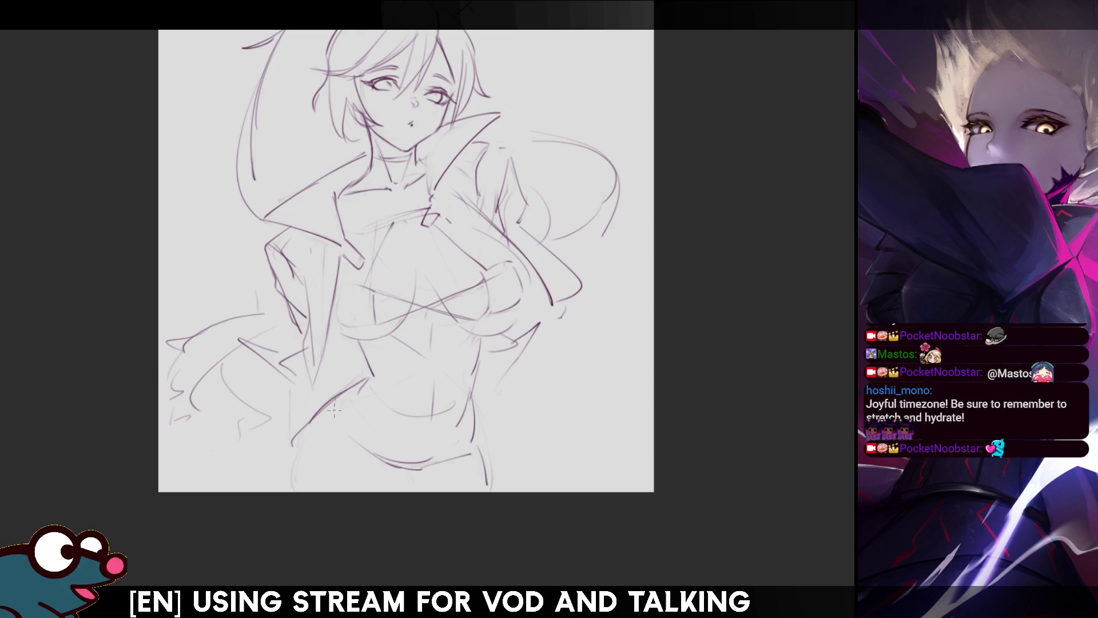
Try several waist curve strokes toward the left hip, undoing each attempt.
left_click_drag(346, 392, 355, 432)
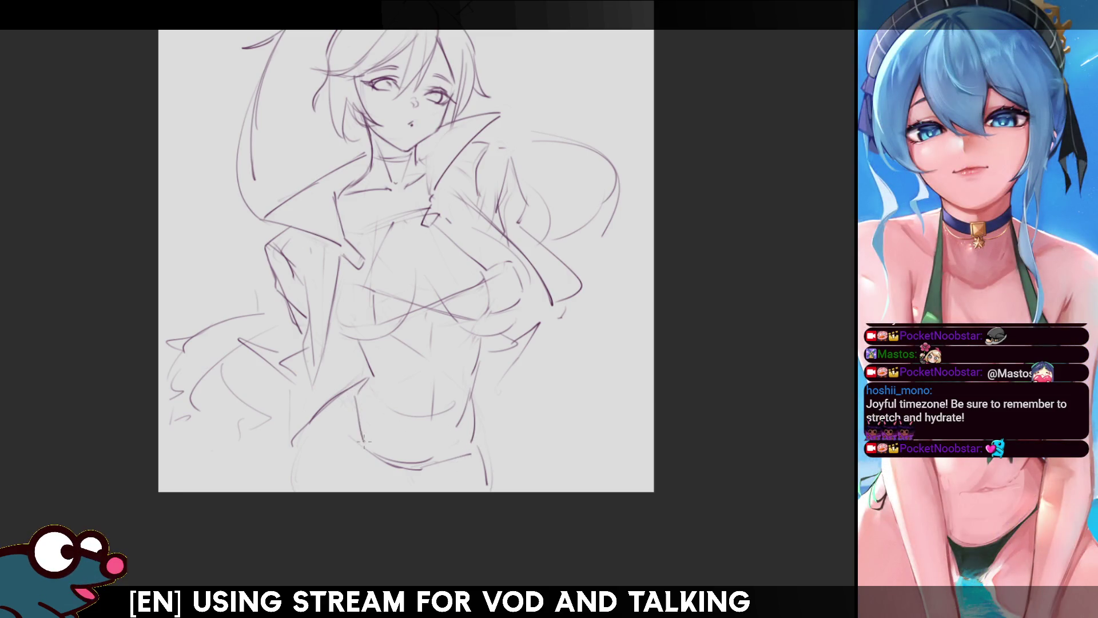
left_click_drag(350, 393, 369, 449)
key("ctrl+z")
key("ctrl+z")
left_click_drag(340, 397, 366, 452)
key("ctrl+z")
key("ctrl+z")
mouse_move(339, 401)
left_mouse_down()
mouse_move(368, 455)
mouse_move(384, 458)
mouse_move(371, 450)
left_mouse_up()
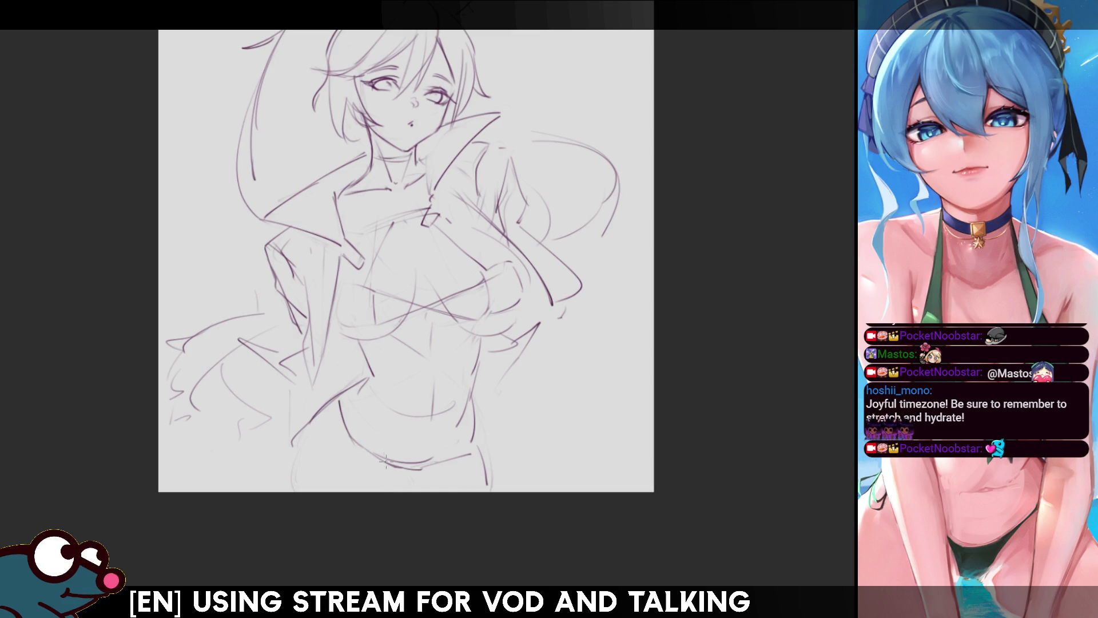
key("ctrl+z")
key("ctrl+z")
left_click_drag(372, 369, 299, 433)
key("ctrl+z")
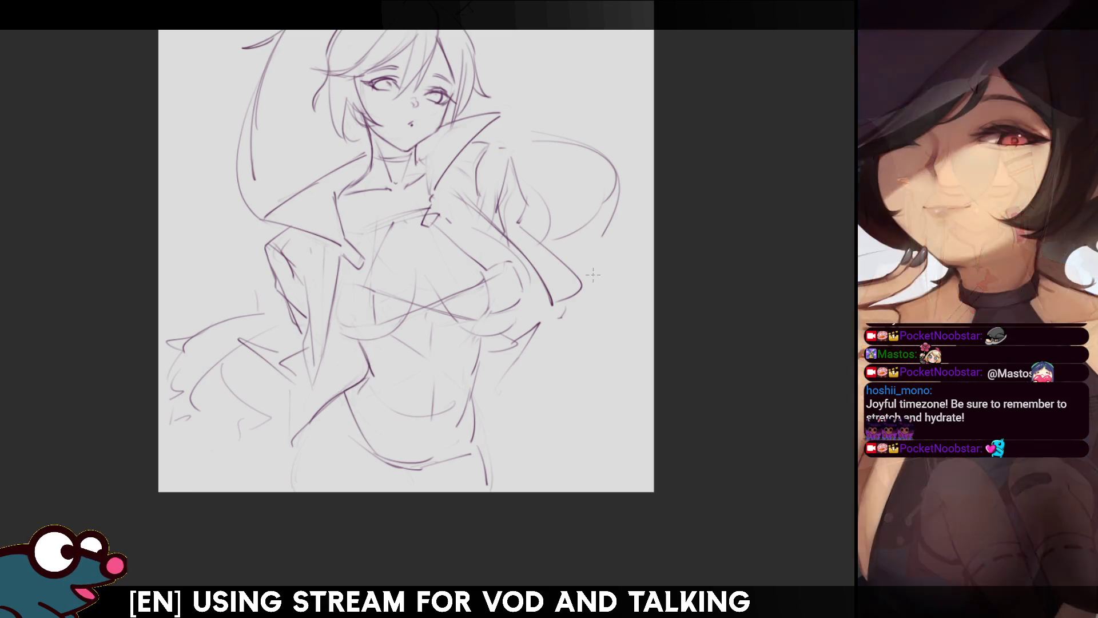
Mirror the canvas and redraw the long curve along the lower-left torso.
key("h")
key("h")
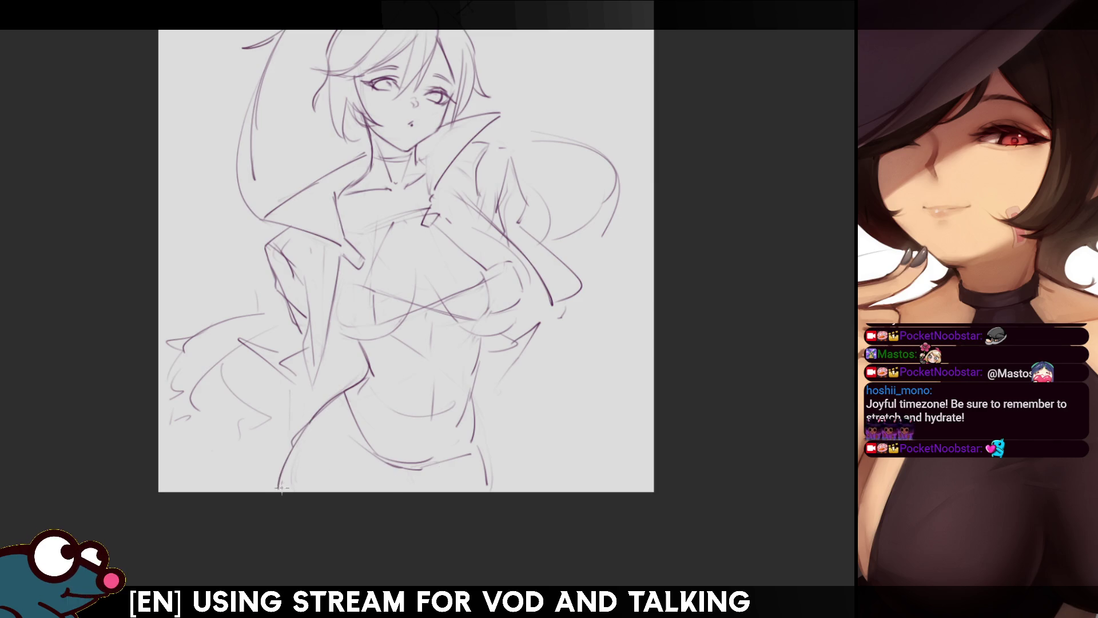
left_click_drag(309, 425, 273, 485)
key("ctrl+z")
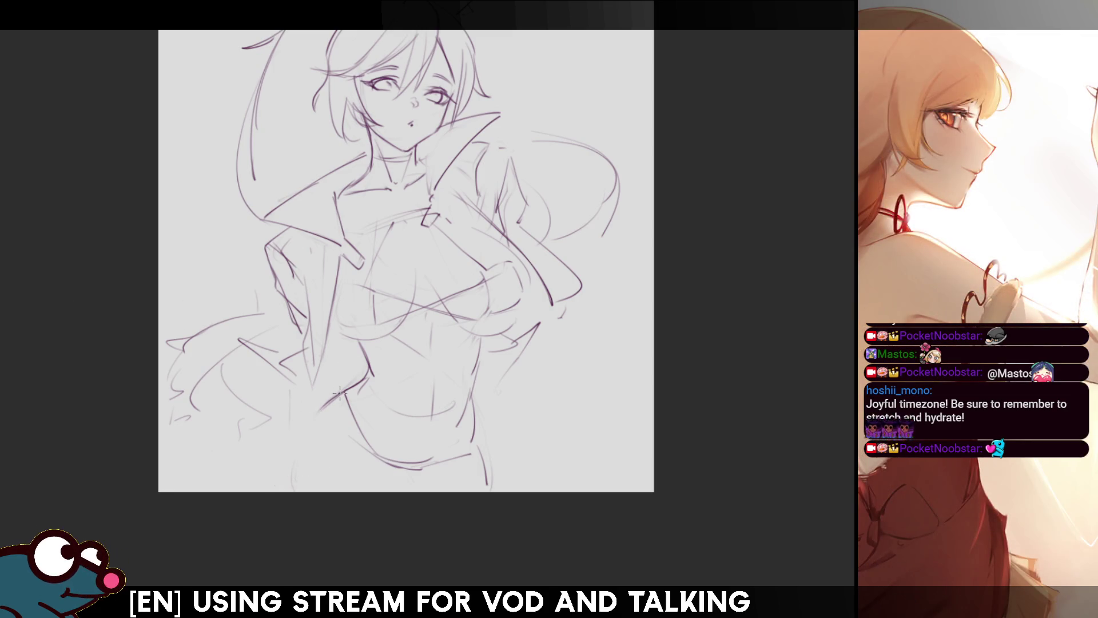
left_click_drag(345, 394, 291, 466)
key("ctrl+z")
left_click_drag(345, 394, 303, 428)
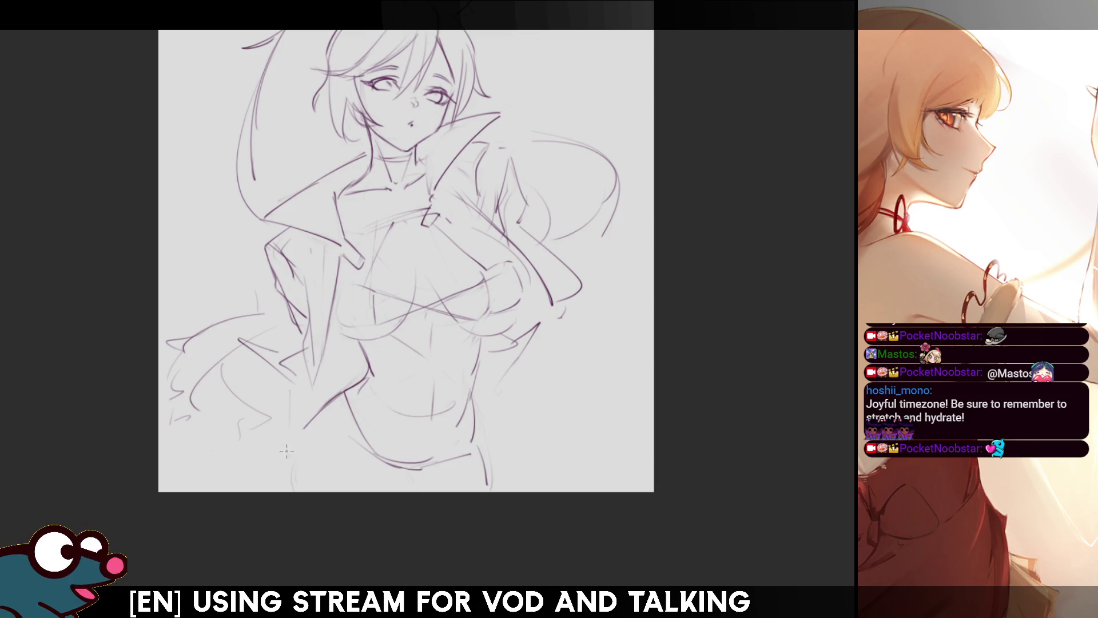
left_click_drag(337, 395, 271, 476)
key("ctrl+z")
left_click_drag(337, 395, 273, 482)
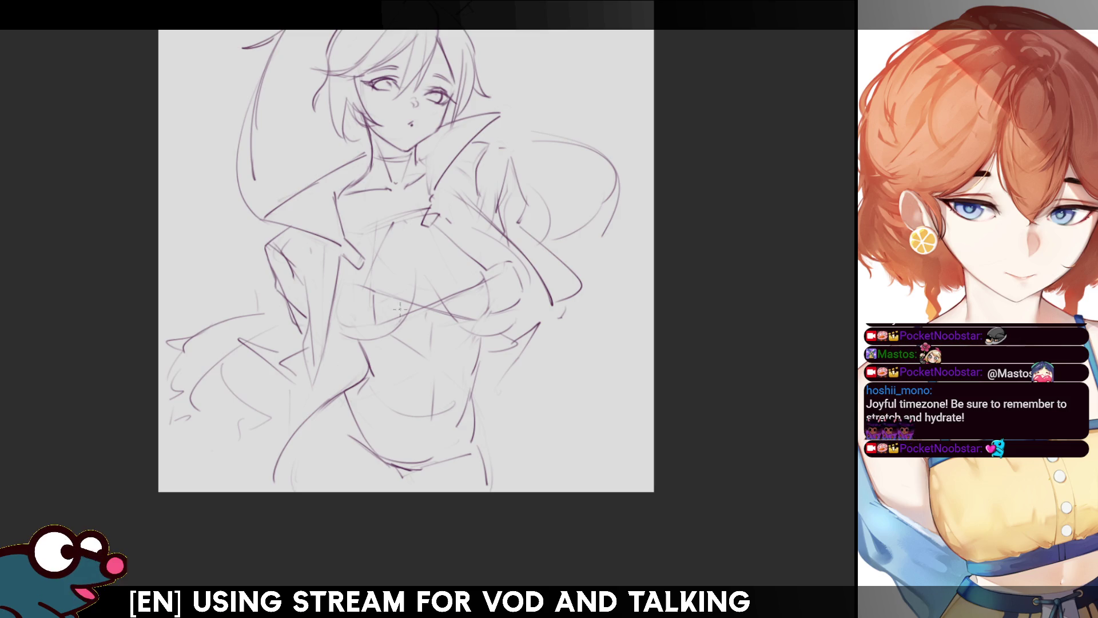
Trace darker lines along the left hip and down the right leg.
left_click_drag(343, 394, 287, 449)
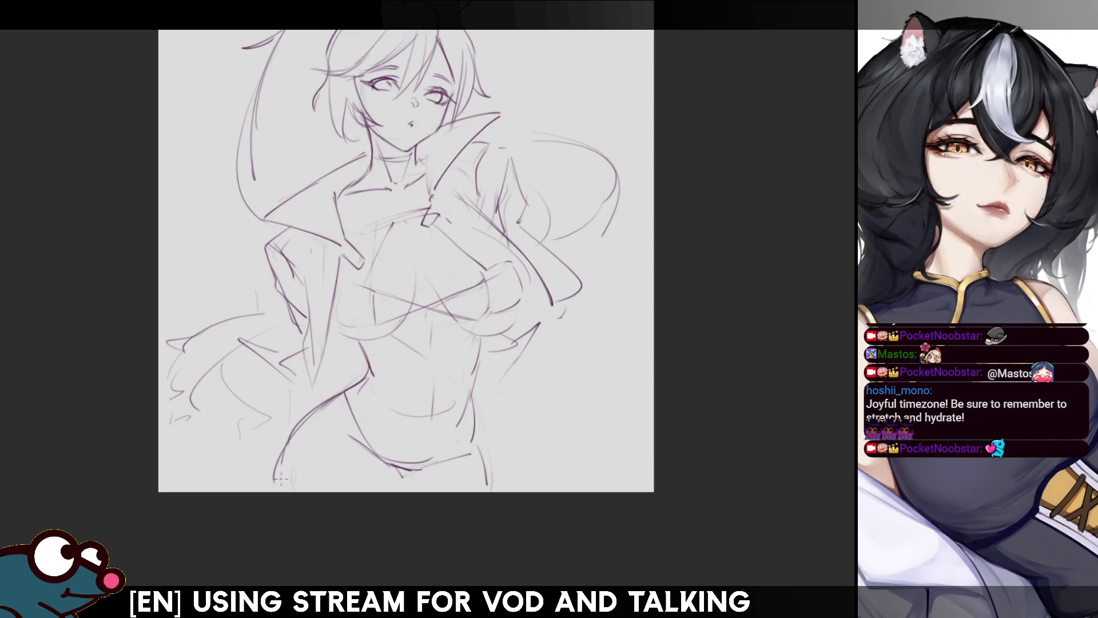
left_click_drag(284, 439, 282, 486)
left_click_drag(477, 446, 485, 484)
left_click_drag(400, 257, 385, 320)
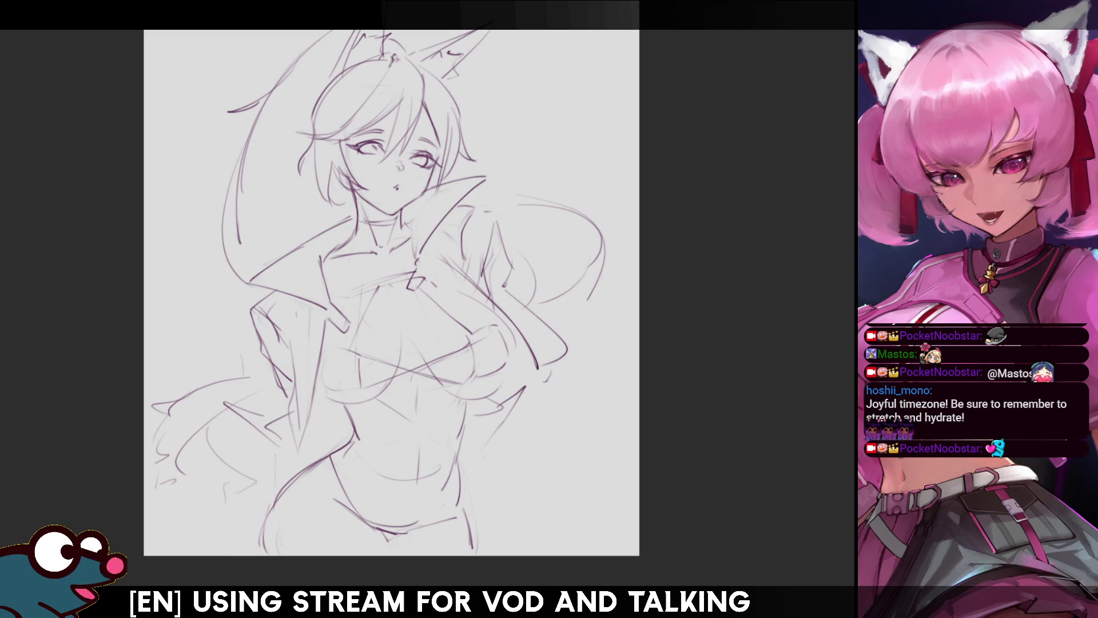
In mirrored view, redraw the mouth as a small round 'o' and shrink the brush.
left_click_drag(490, 307, 466, 340)
left_click_drag(719, 134, 721, 134)
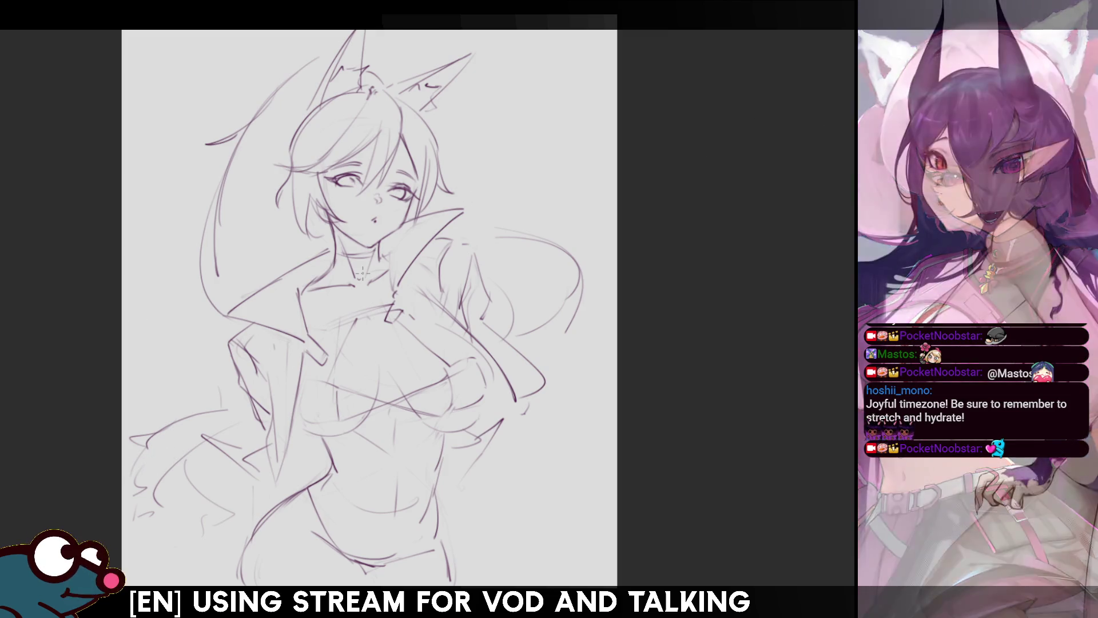
key("h")
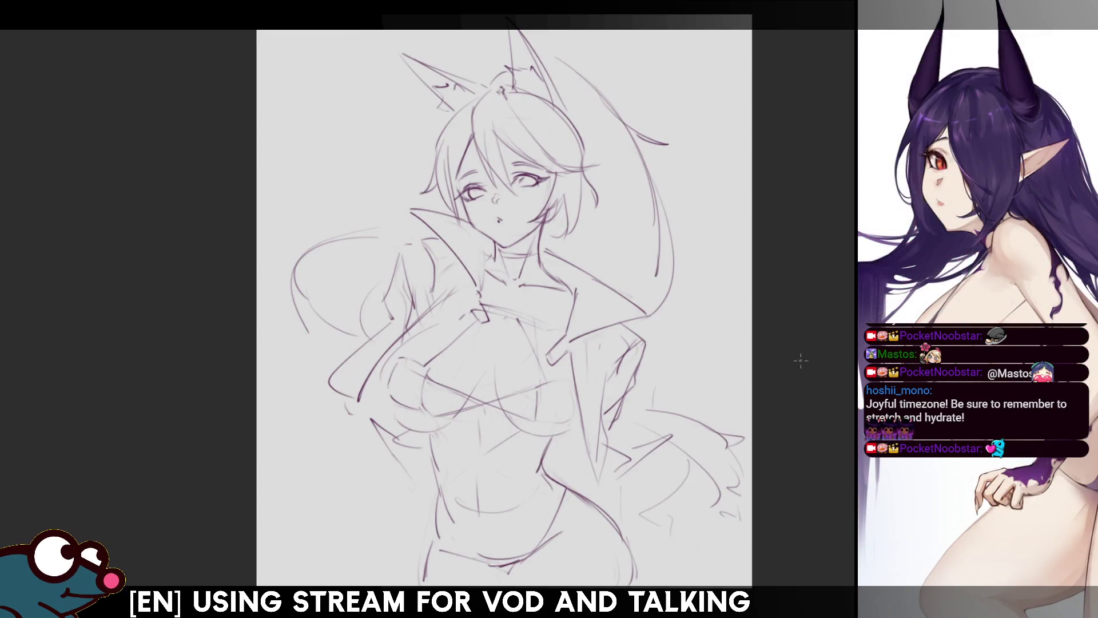
scroll(501, 301, "down", 1)
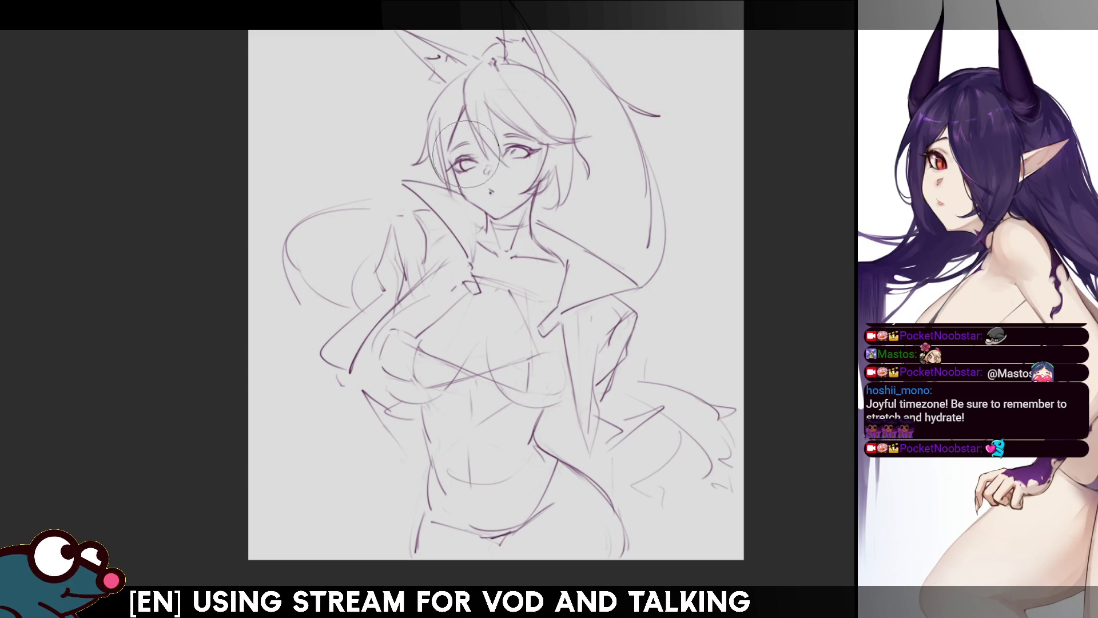
left_click_drag(487, 190, 492, 195)
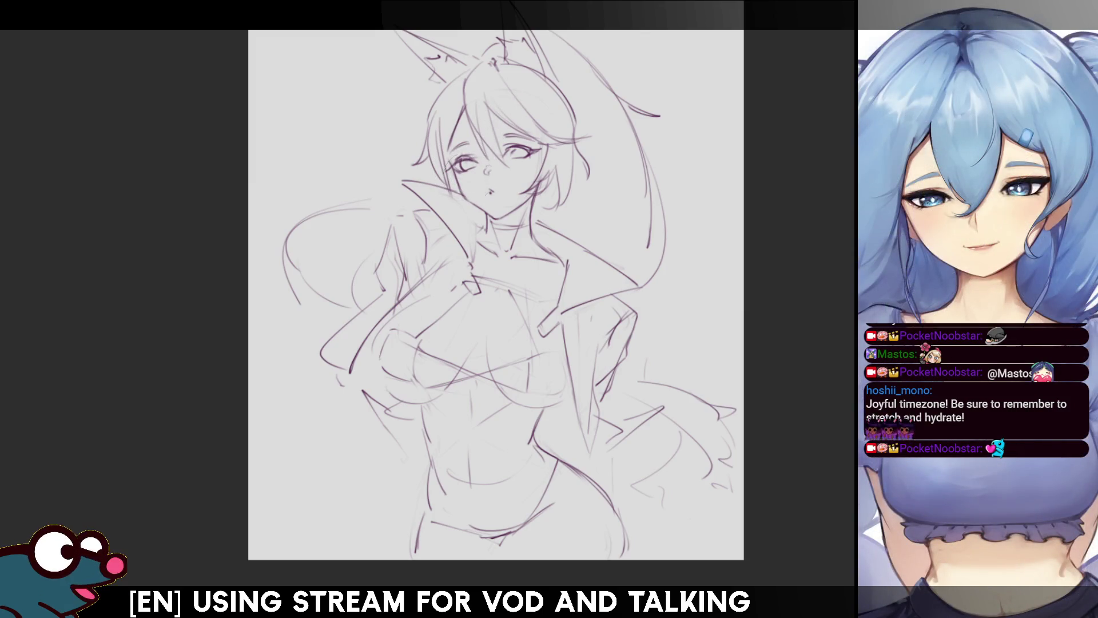
key("bracketleft")
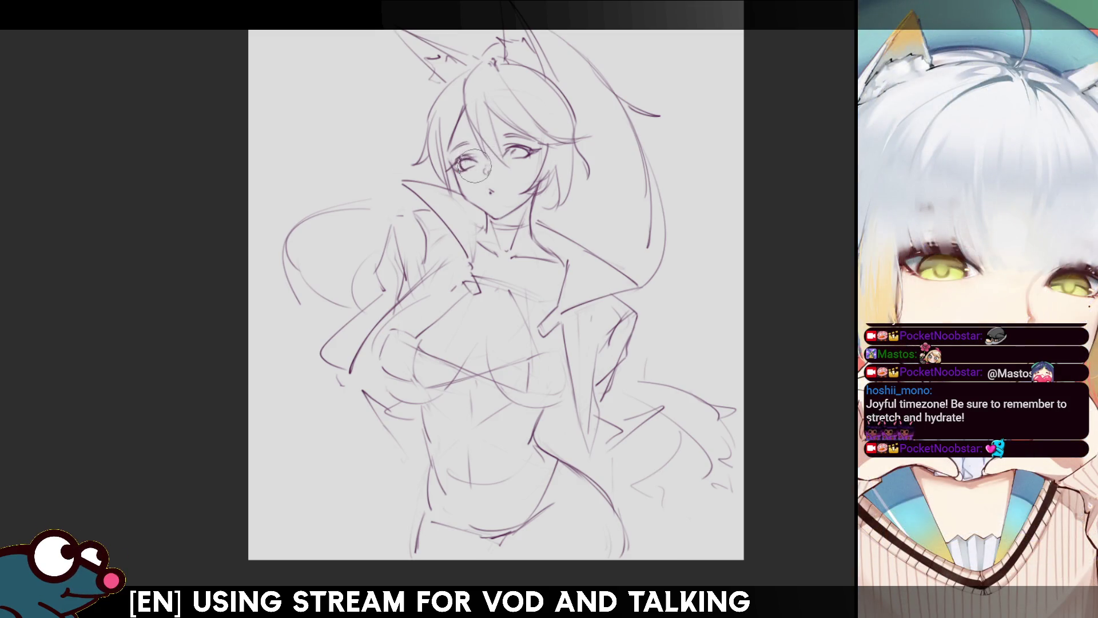
key("m")
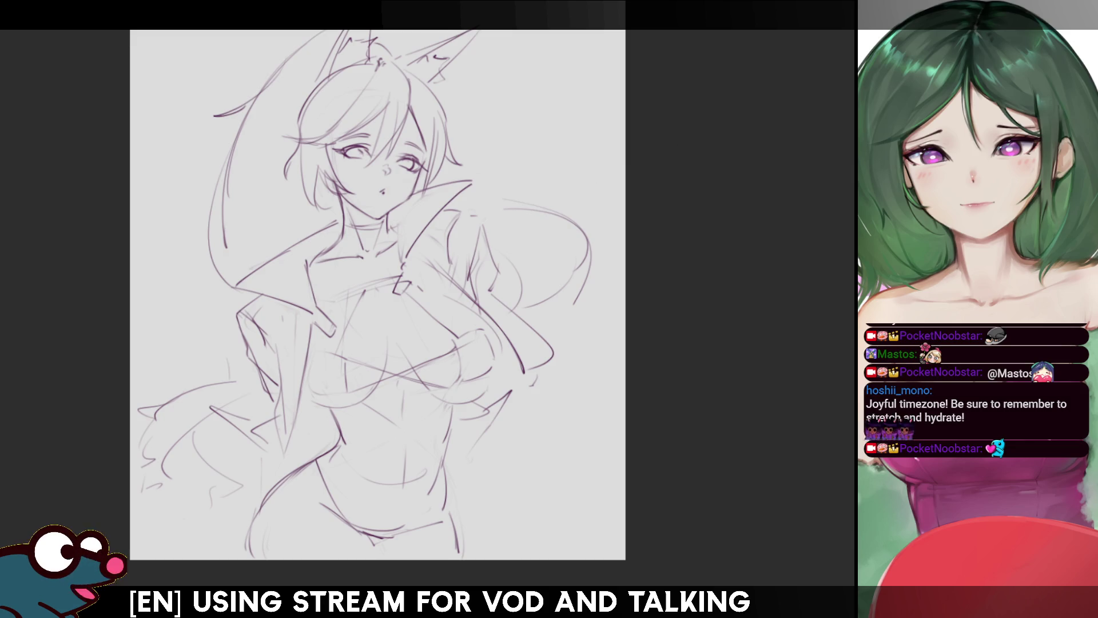
Draw curved hair strands on the right and a long sweeping curve at the lower left.
left_click_drag(378, 286, 366, 322)
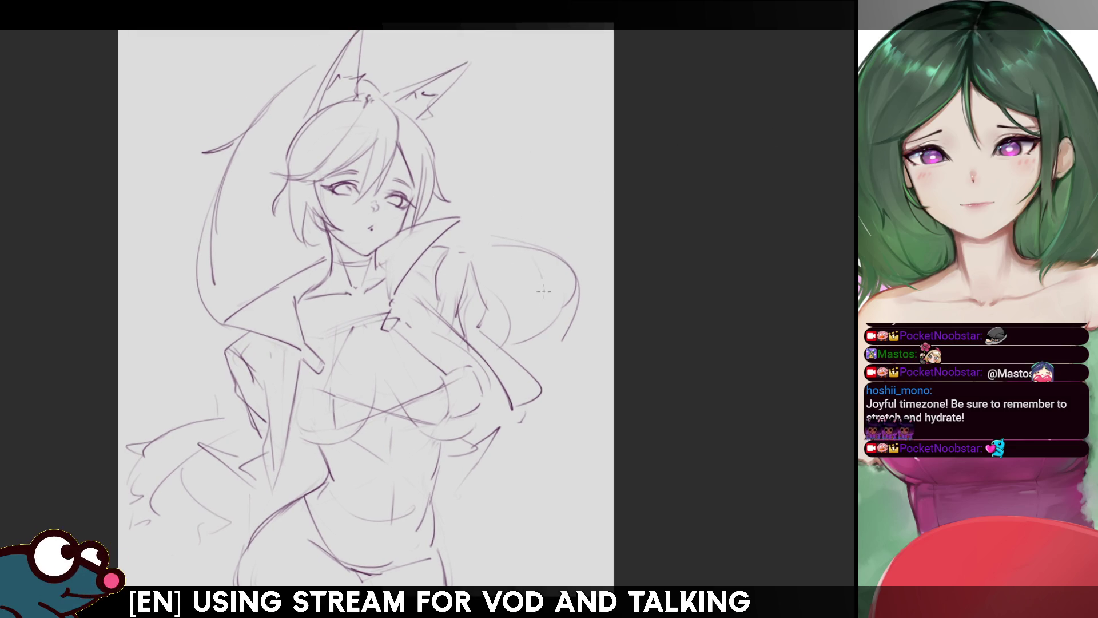
left_click_drag(549, 252, 523, 347)
left_click_drag(521, 249, 544, 338)
left_click_drag(230, 399, 167, 458)
key("ctrl+z")
left_click_drag(235, 410, 172, 473)
key("ctrl+z")
left_click_drag(232, 405, 159, 509)
key("ctrl+z")
left_click_drag(234, 411, 152, 518)
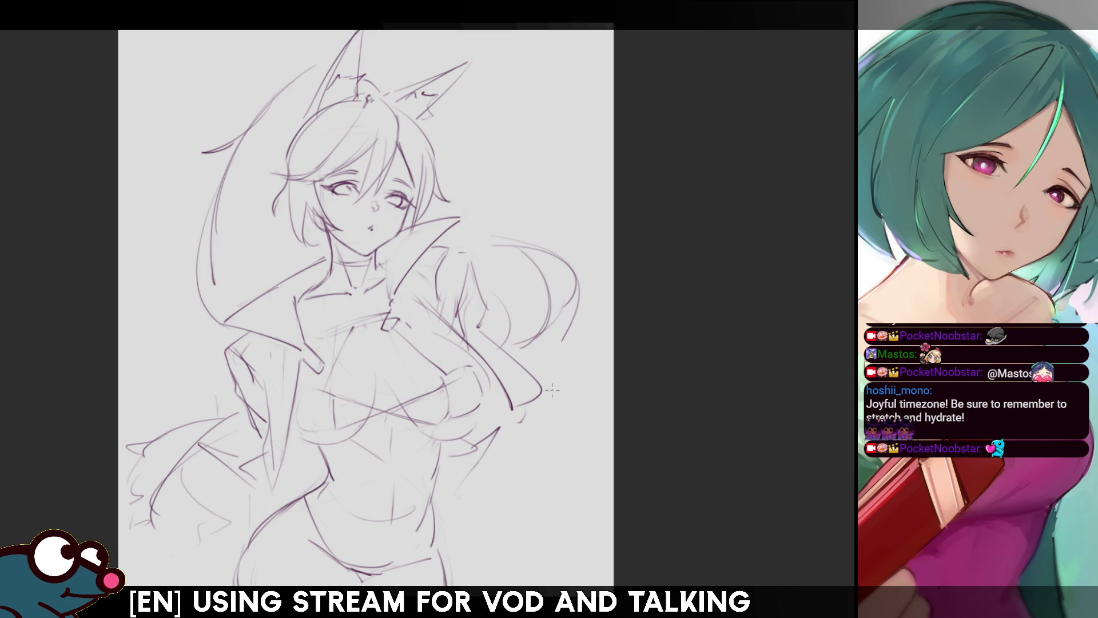
Add hair curves over the top of the head and a strand left of the face.
left_click_drag(324, 64, 265, 98)
key("ctrl+z")
left_click_drag(320, 62, 278, 94)
left_click_drag(358, 79, 393, 81)
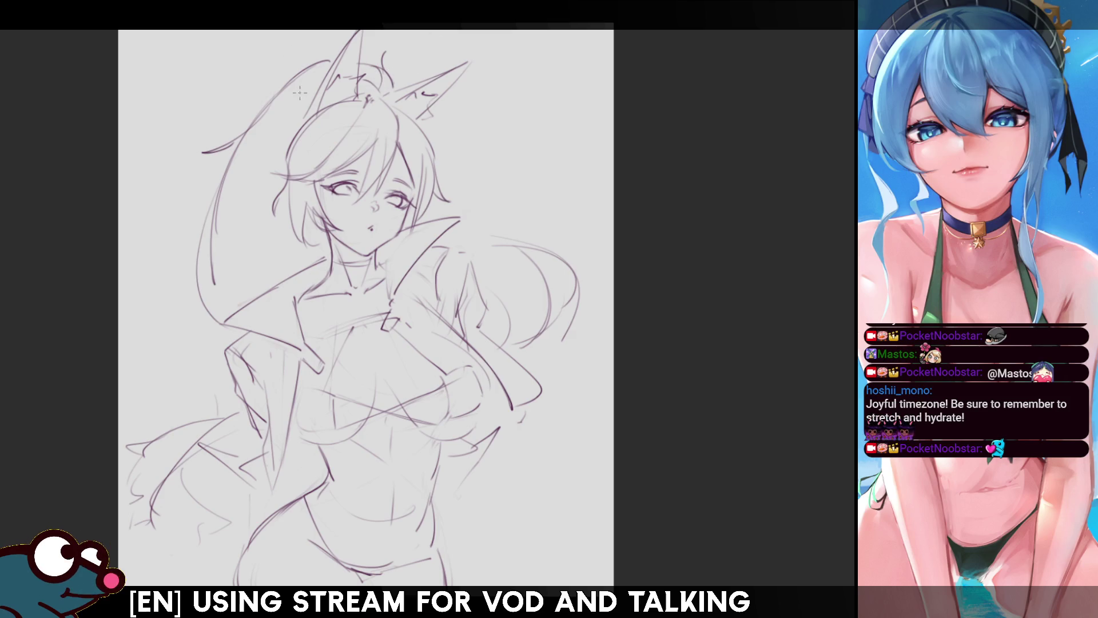
mouse_move(292, 91)
left_mouse_down()
mouse_move(239, 146)
mouse_move(233, 315)
left_mouse_up()
left_click_drag(289, 223, 262, 303)
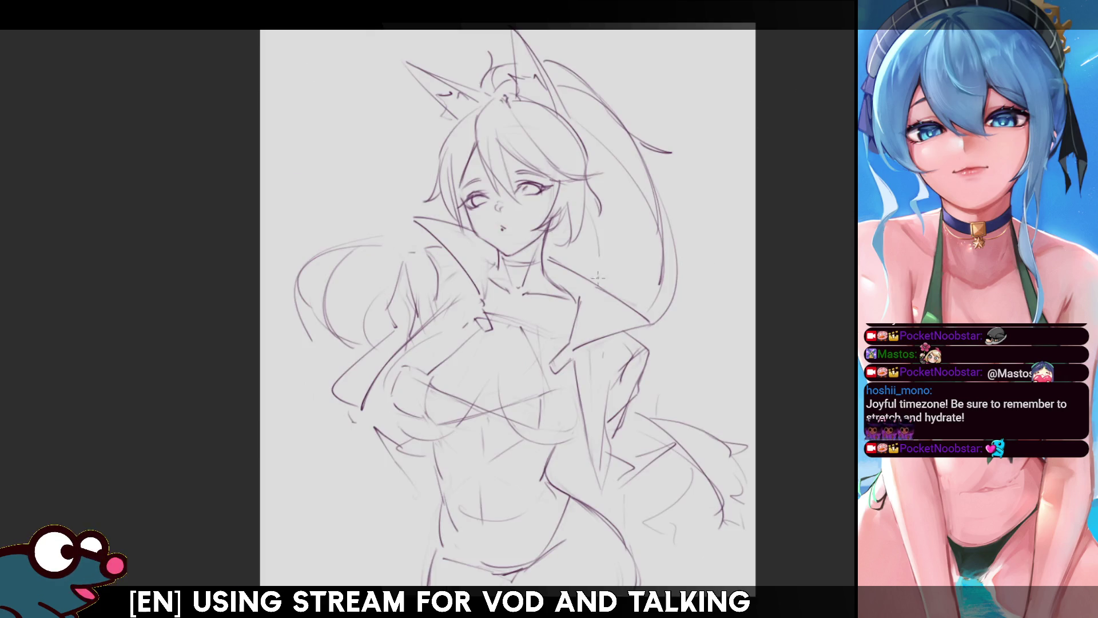
key("ctrl+z")
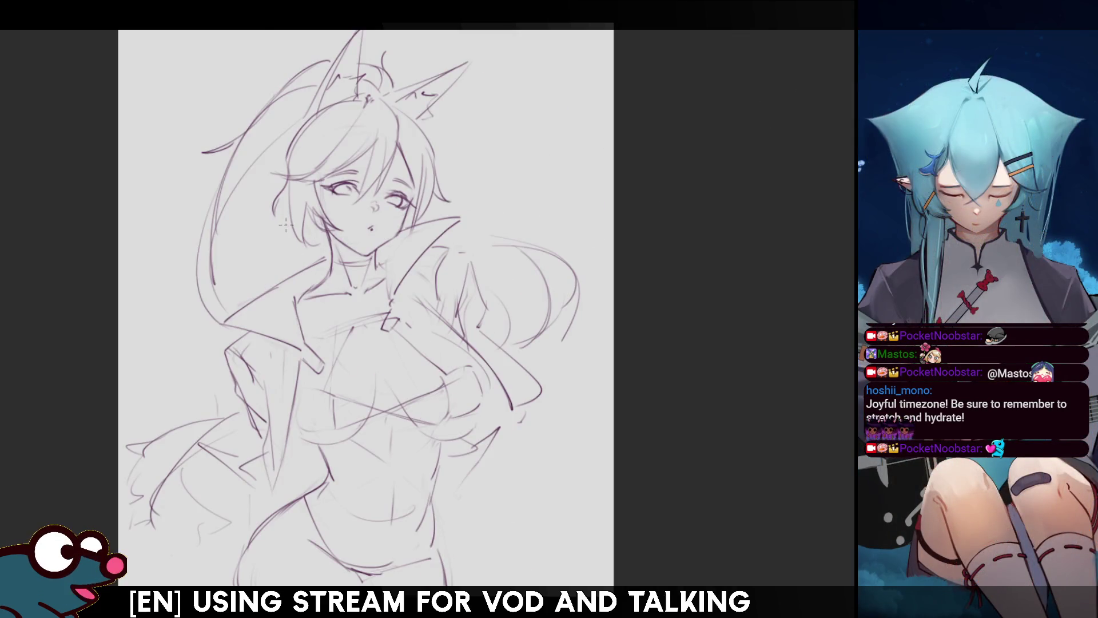
left_click_drag(287, 240, 257, 289)
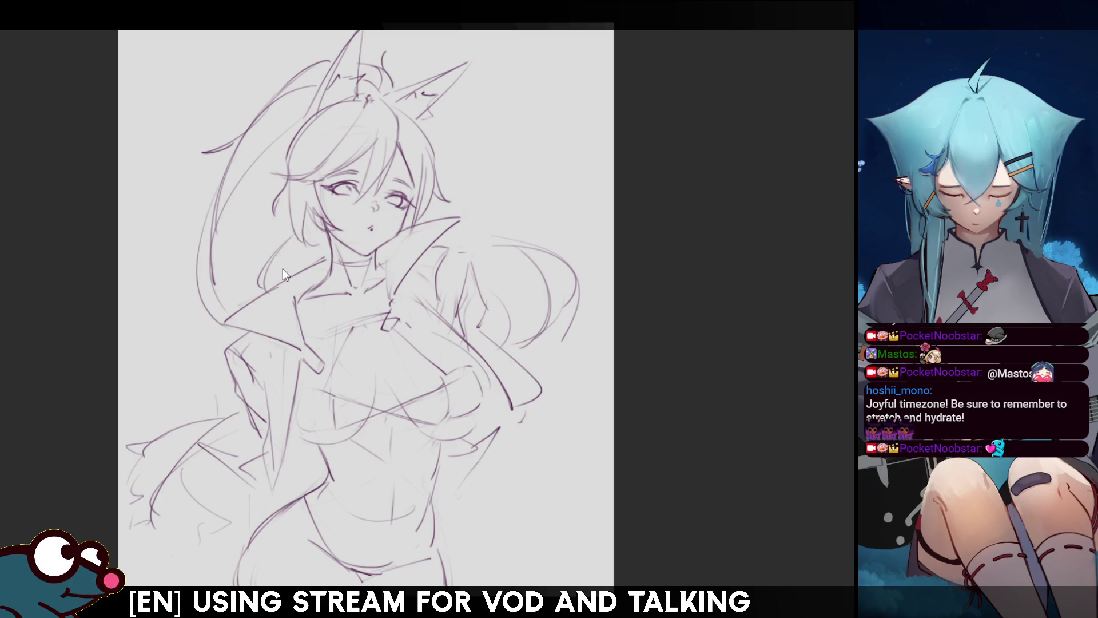
key("ctrl+z")
left_click_drag(285, 246, 260, 297)
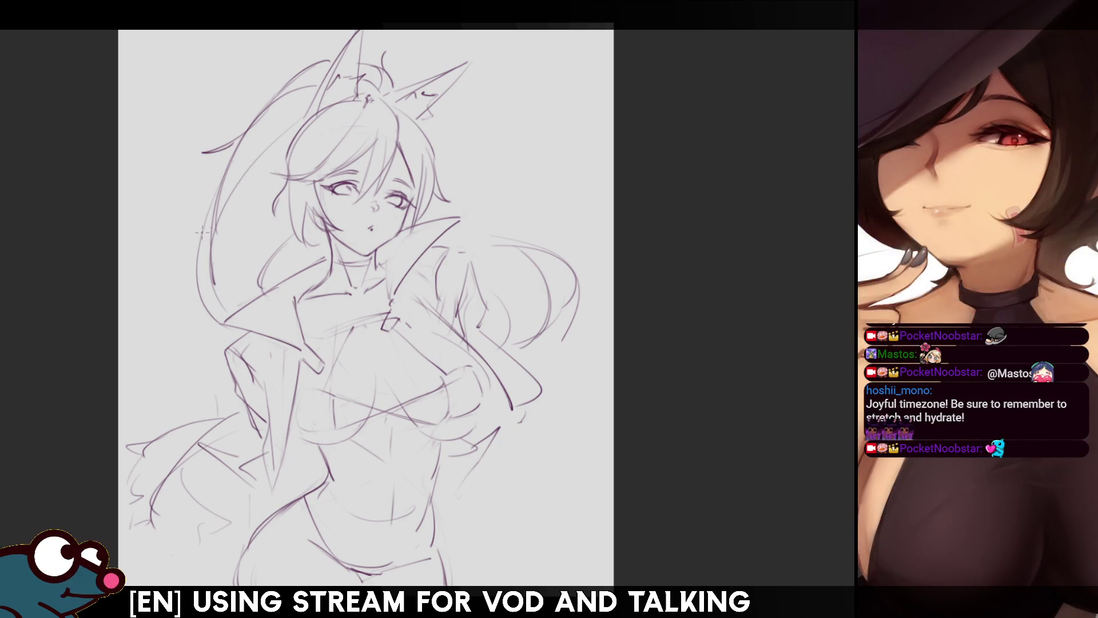
Draw long hair strands sweeping down the left side of the head, retrying until satisfied.
left_click_drag(203, 229, 179, 344)
key("ctrl+z")
left_click_drag(218, 192, 189, 332)
key("ctrl+z")
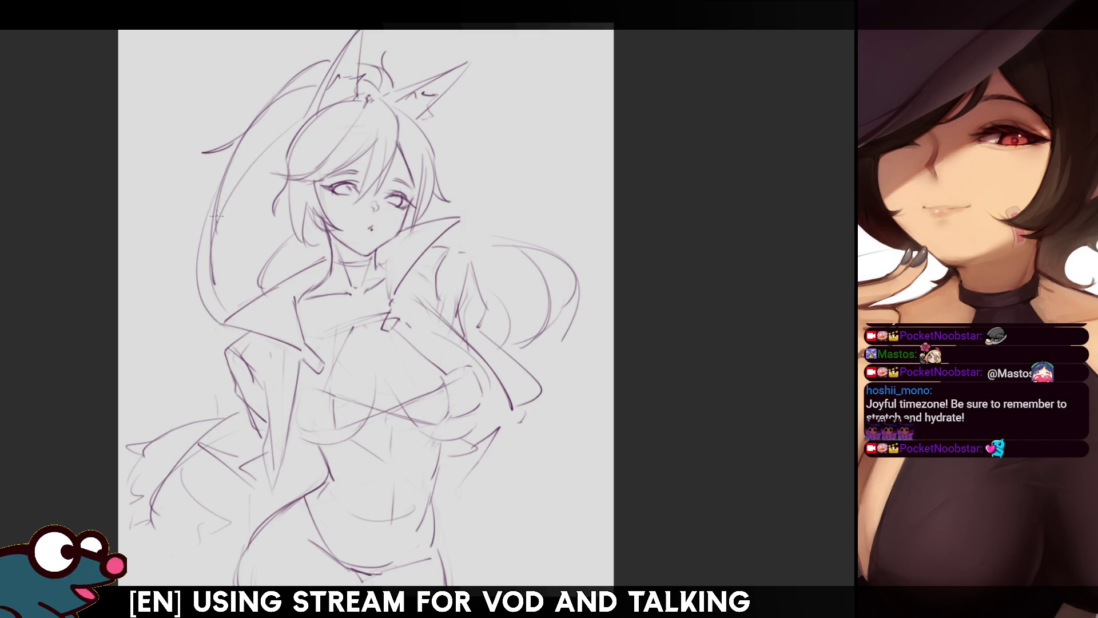
left_click_drag(213, 212, 195, 274)
key("ctrl+z")
left_click_drag(216, 195, 199, 286)
key("ctrl+z")
key("ctrl+z")
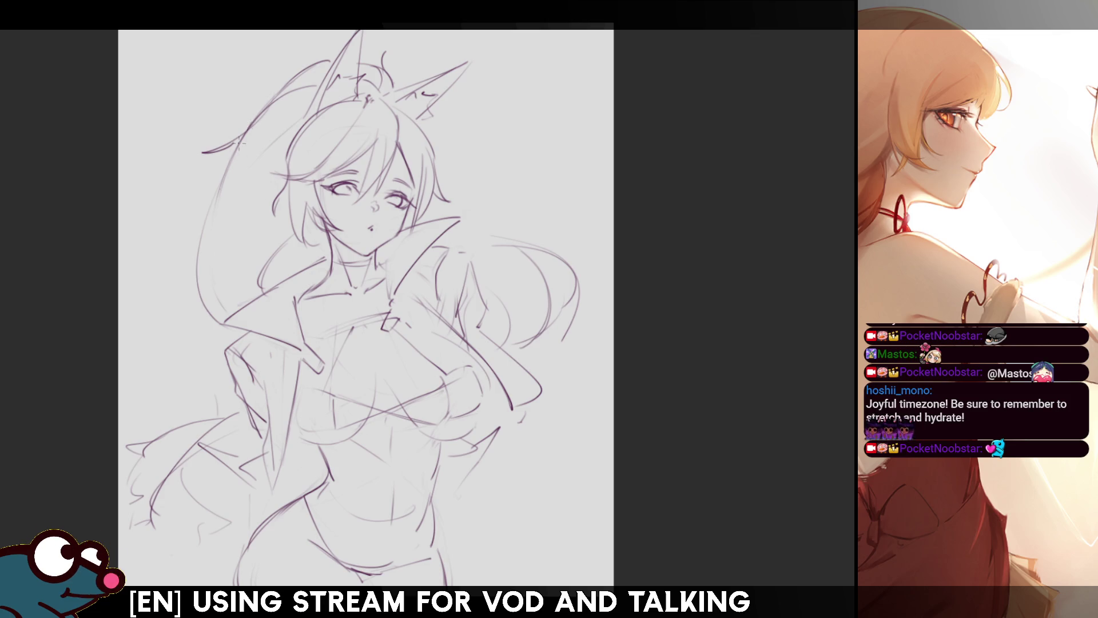
left_click_drag(251, 120, 199, 283)
key("ctrl+z")
left_click_drag(243, 135, 201, 274)
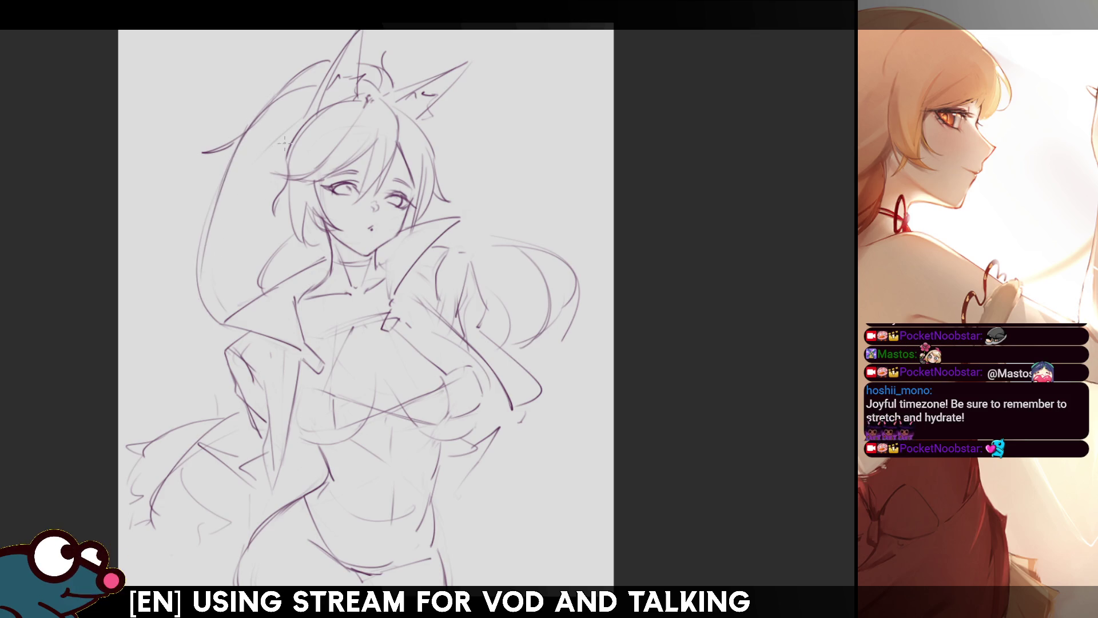
left_click_drag(281, 132, 204, 255)
left_click_drag(227, 205, 213, 282)
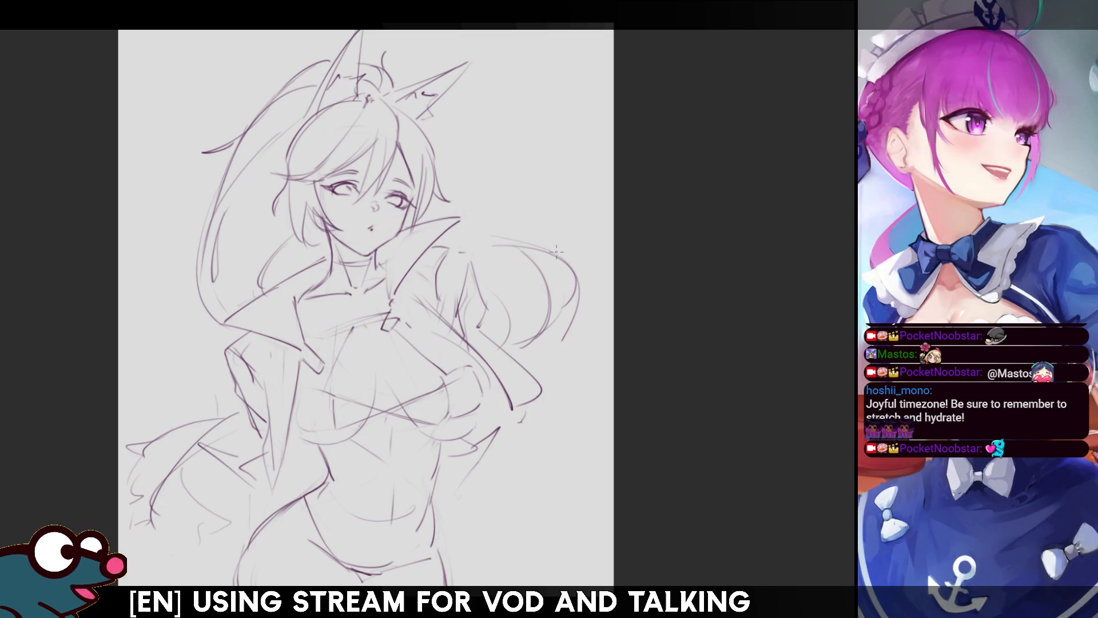
Add a hair strand on the right and a short line across the chest.
left_click_drag(553, 250, 597, 259)
key("ctrl+z")
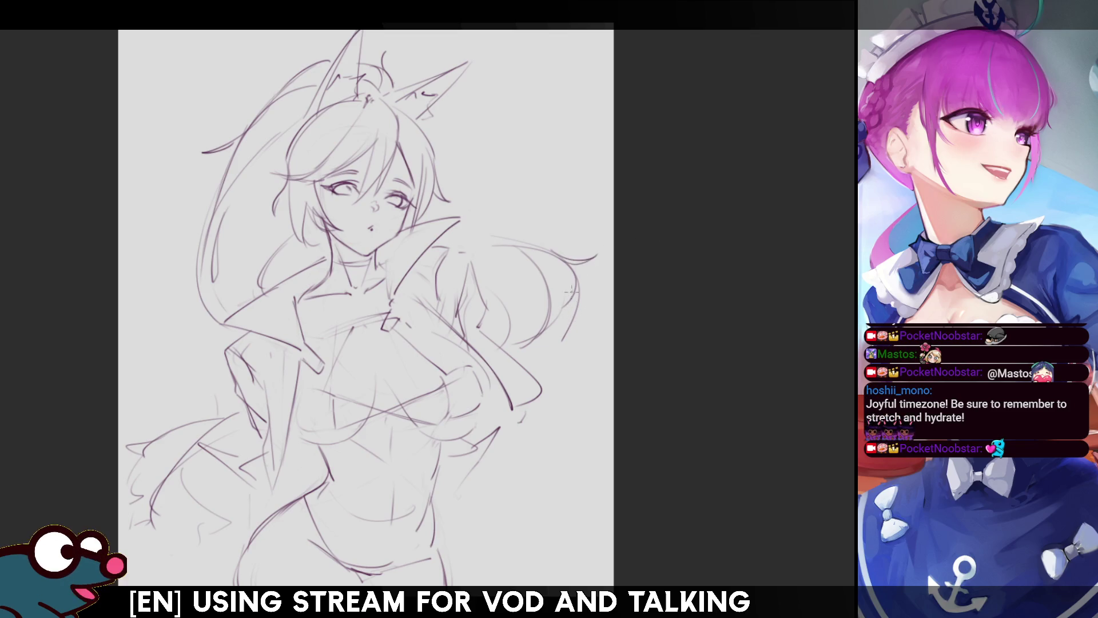
left_click_drag(578, 290, 526, 355)
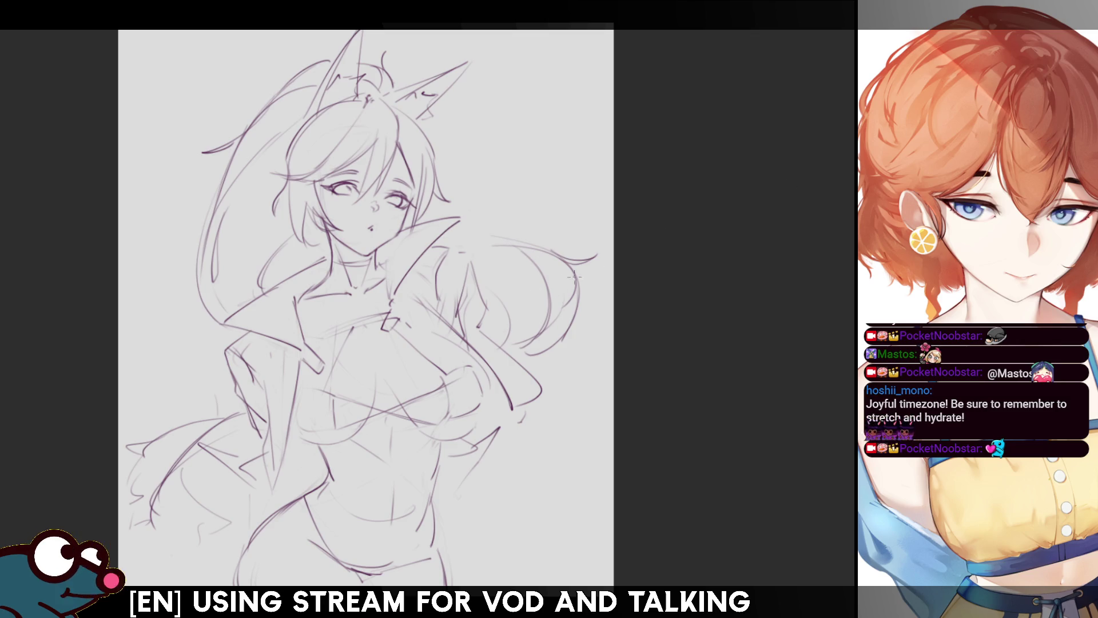
left_click_drag(447, 367, 486, 378)
key("h")
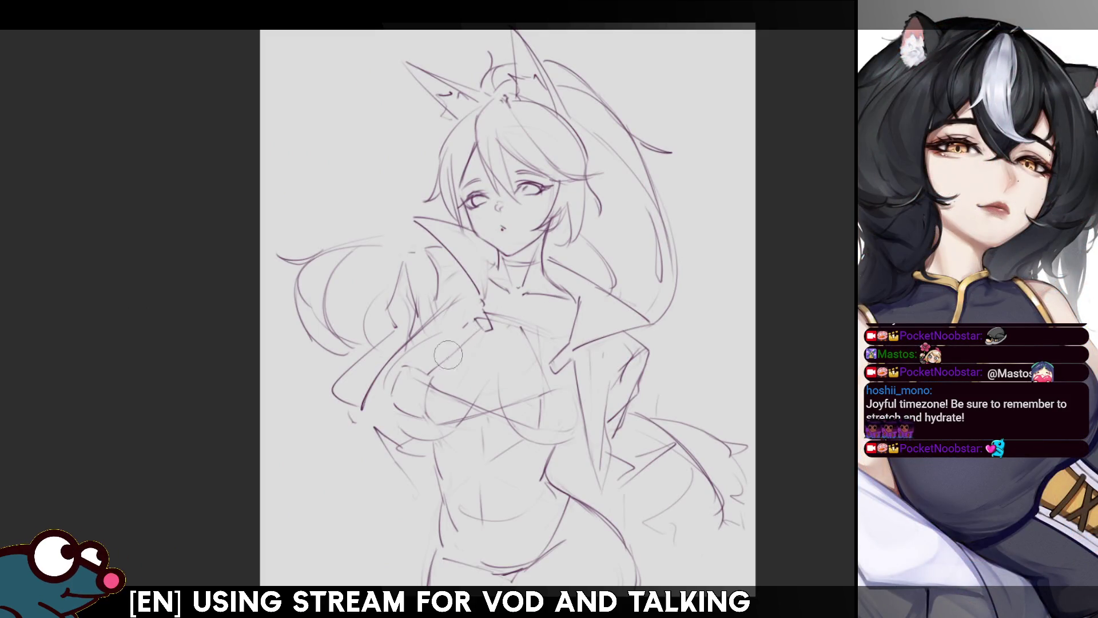
key("h")
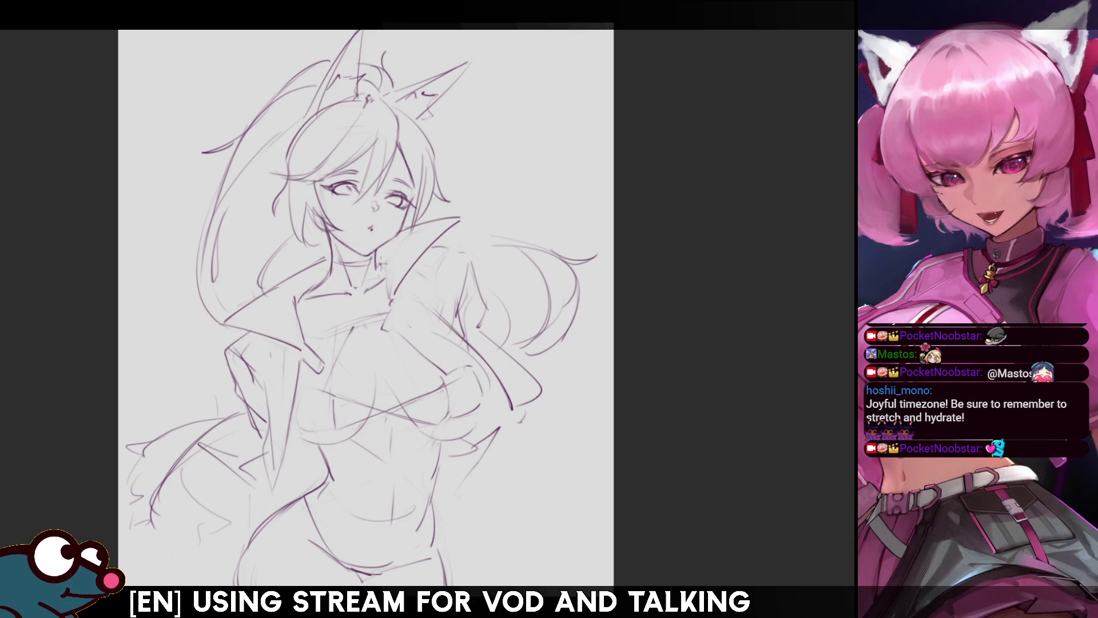
Draw small lines from the collar down-right and erase stray lines around the arm and hair.
mouse_move(391, 303)
left_mouse_down()
mouse_move(384, 331)
mouse_move(397, 334)
left_mouse_up()
left_click_drag(402, 319, 465, 352)
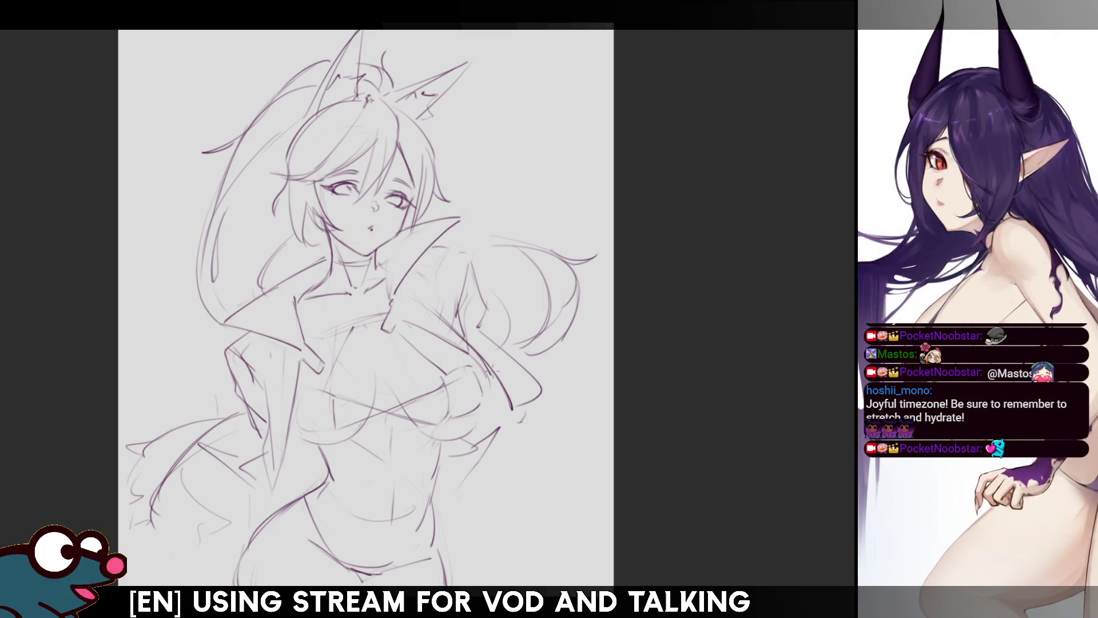
key("e")
mouse_move(511, 401)
left_mouse_down()
mouse_move(455, 312)
mouse_move(513, 377)
left_mouse_up()
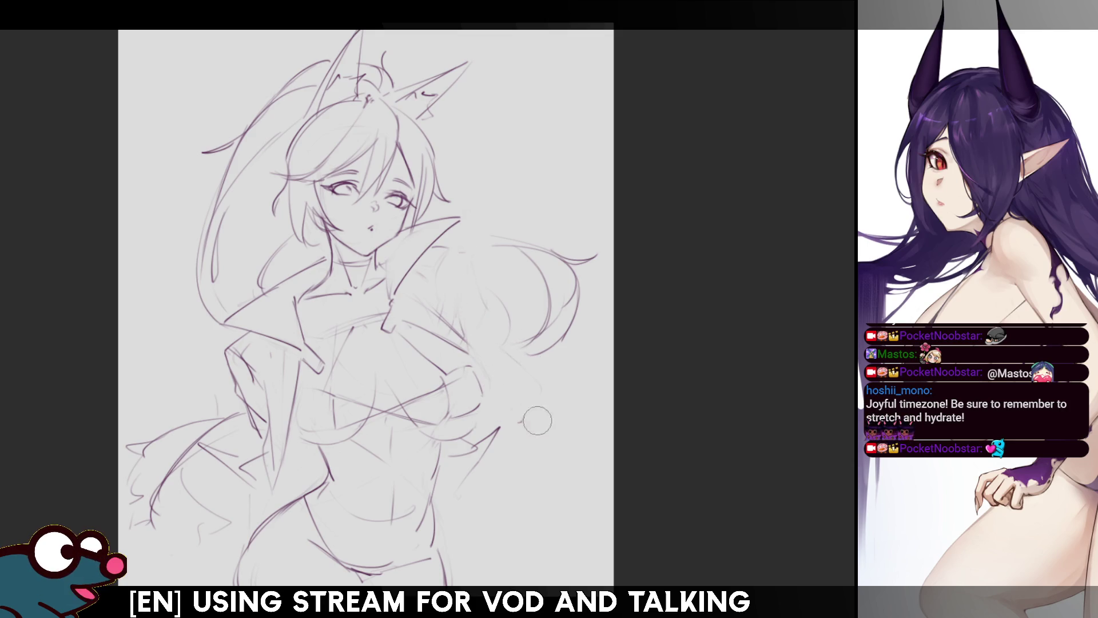
key("h")
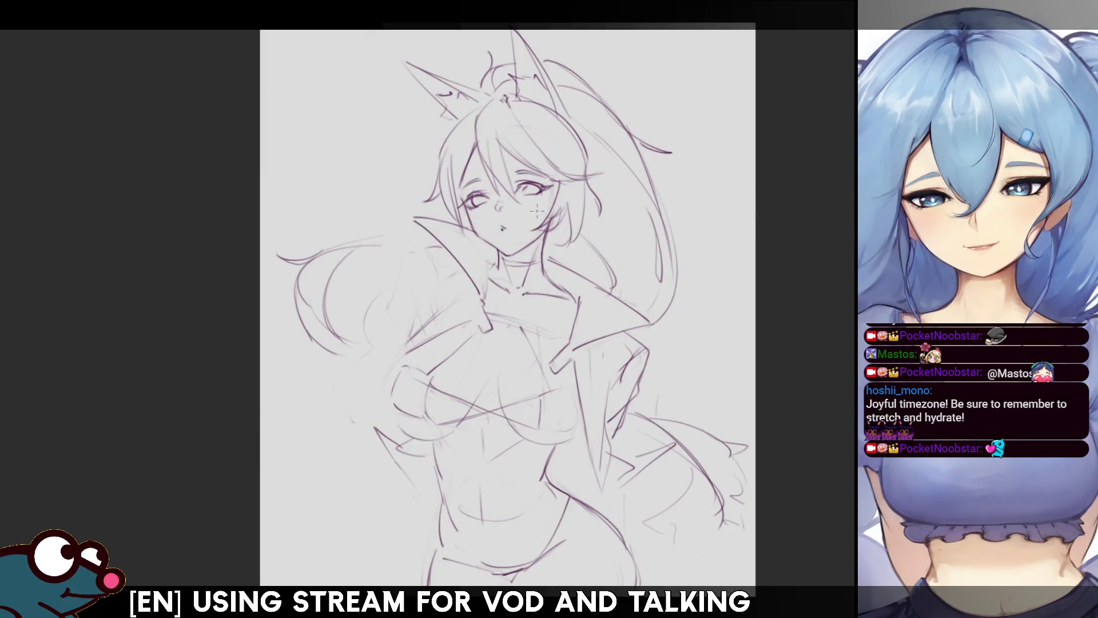
key("h")
key("h")
key("h")
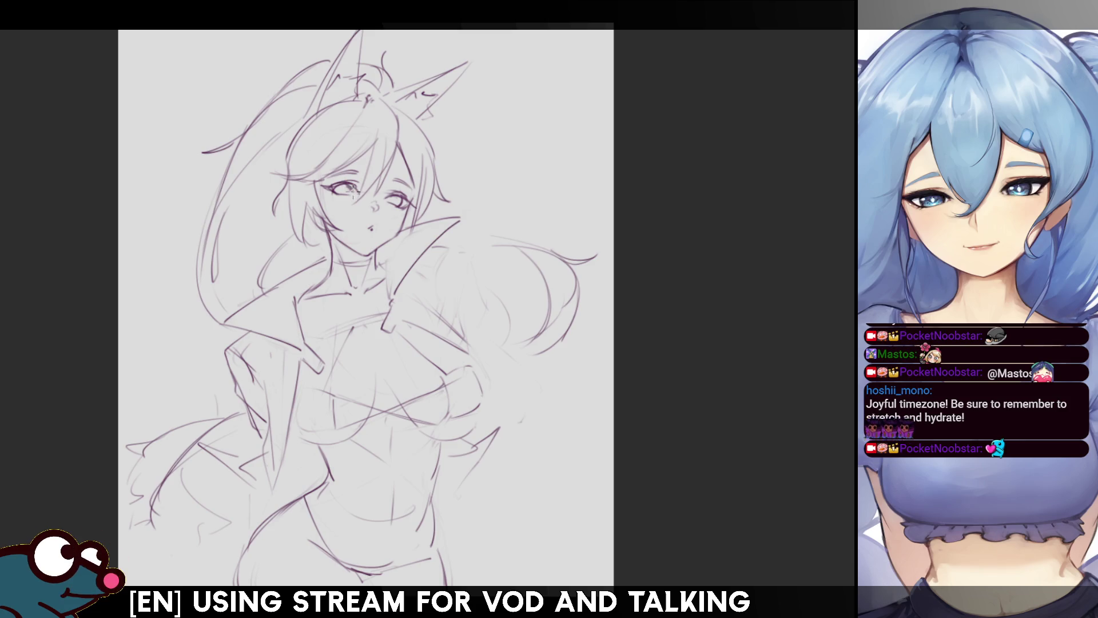
key("h")
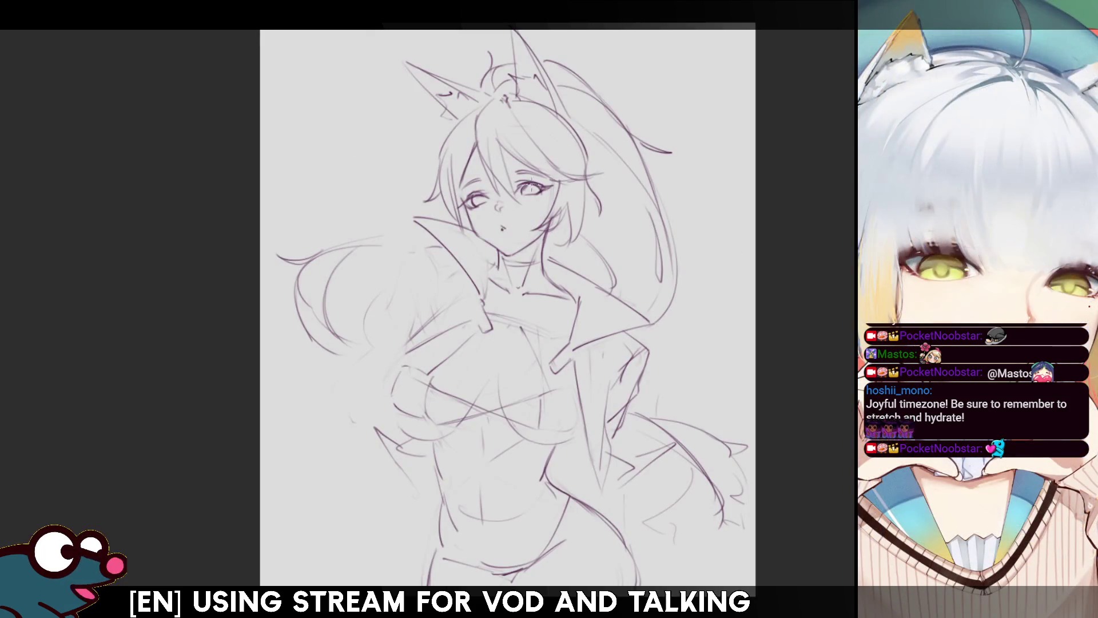
Redraw the eye's line detail with small pencil strokes.
left_click_drag(522, 185, 537, 193)
left_click_drag(523, 188, 529, 186)
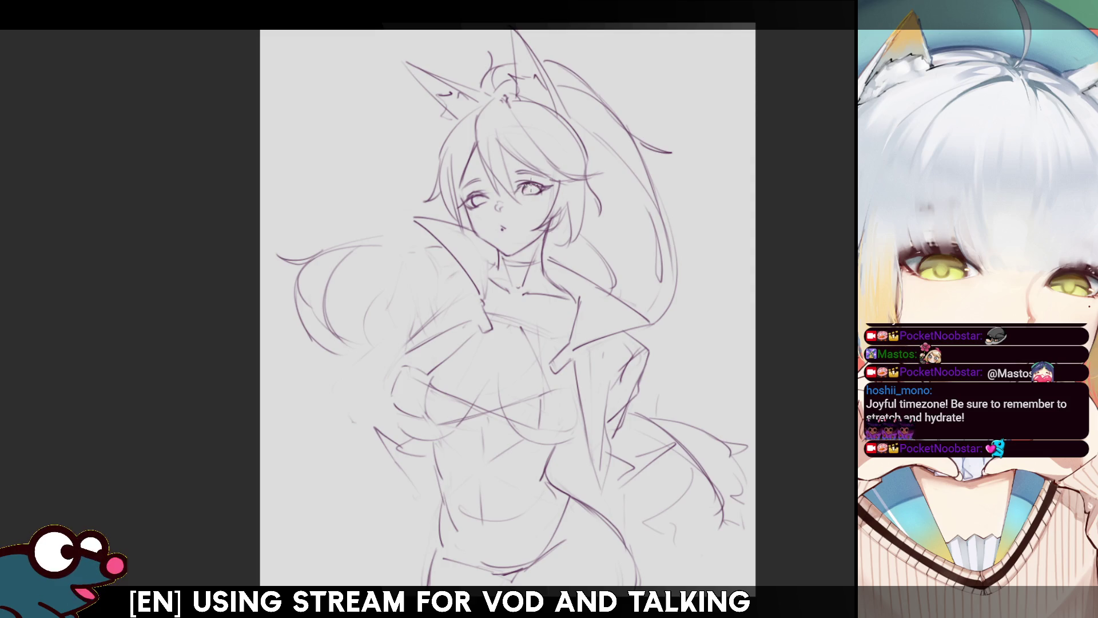
key("h")
key("h")
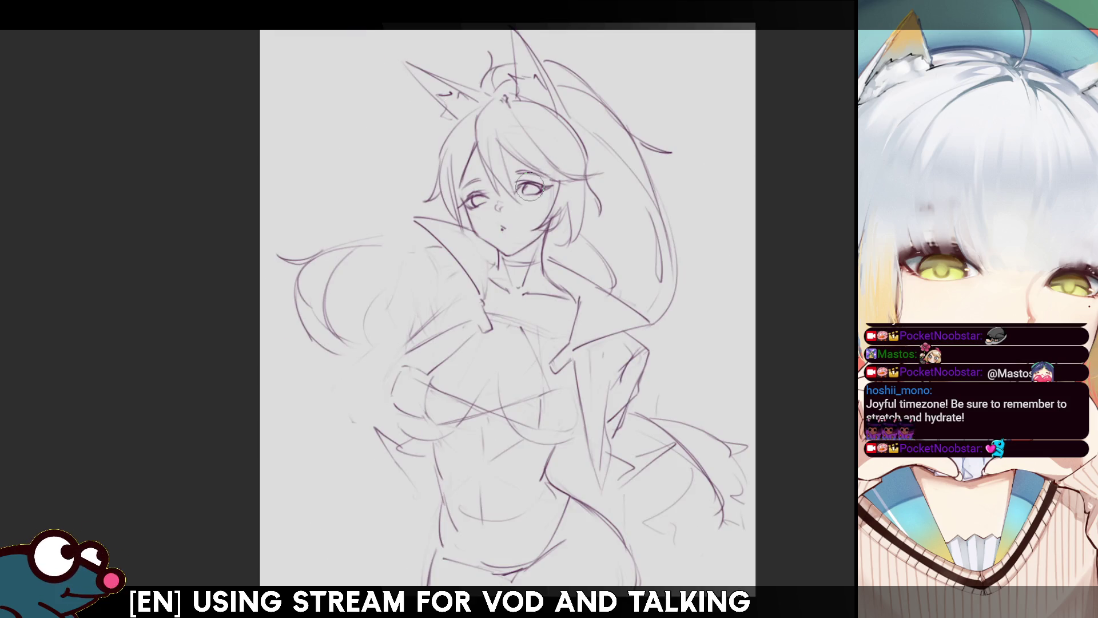
key("h")
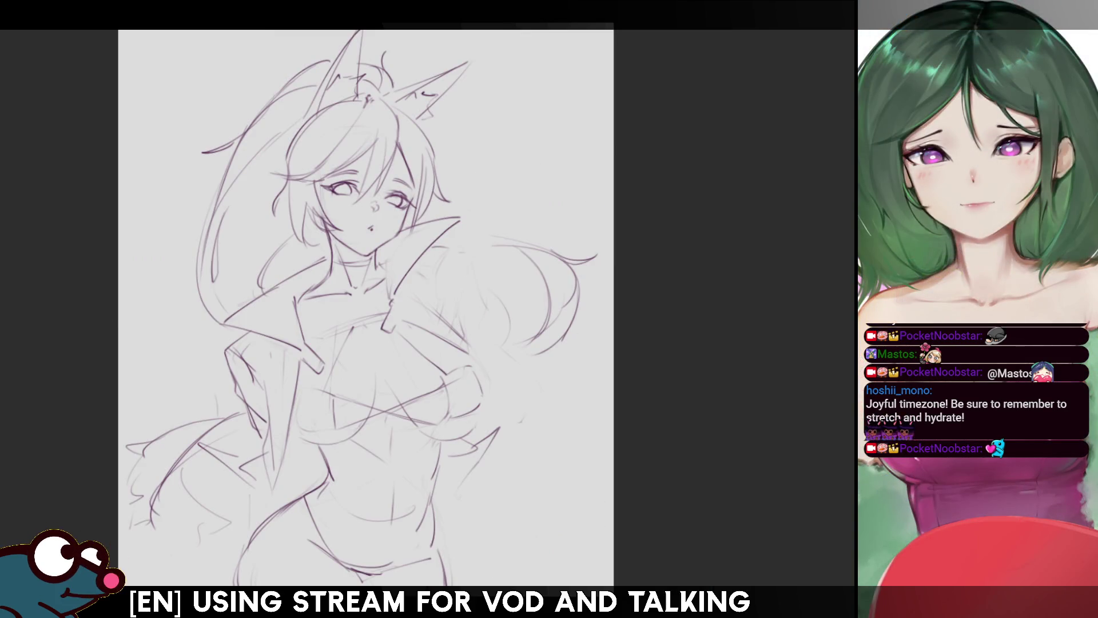
Add short strokes and a near-vertical line defining the upturned collar.
left_click_drag(406, 284, 468, 337)
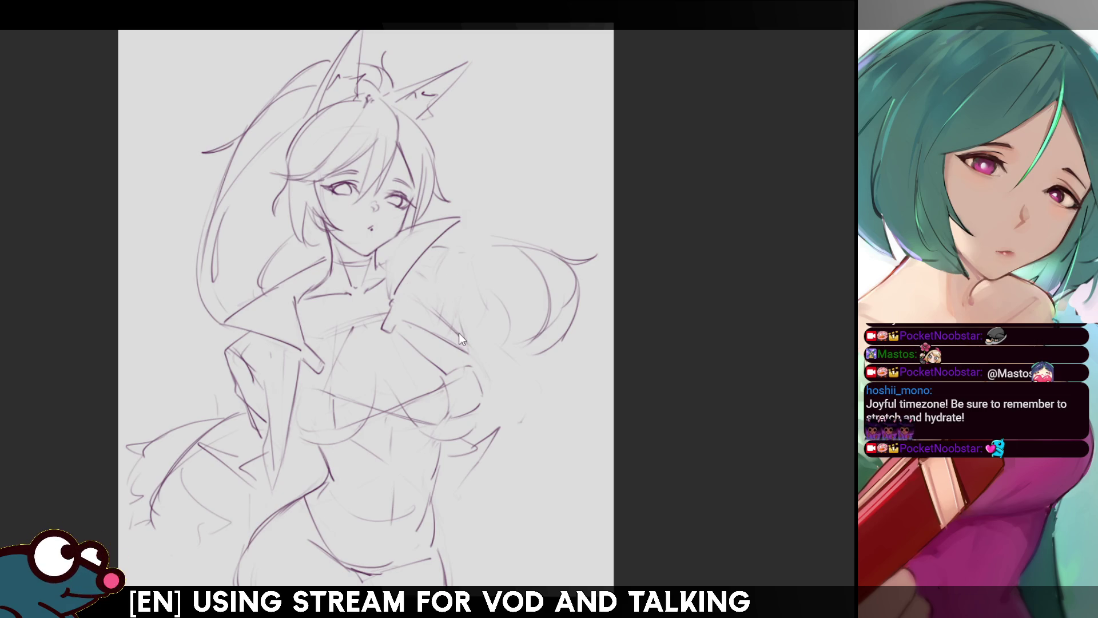
left_click_drag(444, 313, 436, 291)
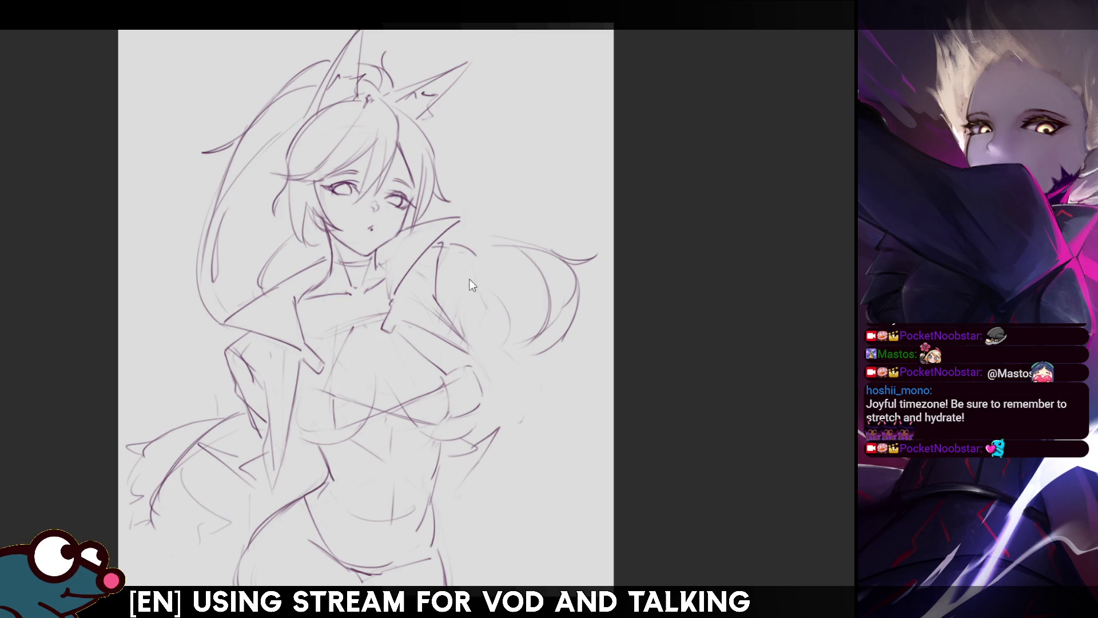
left_click_drag(442, 302, 437, 258)
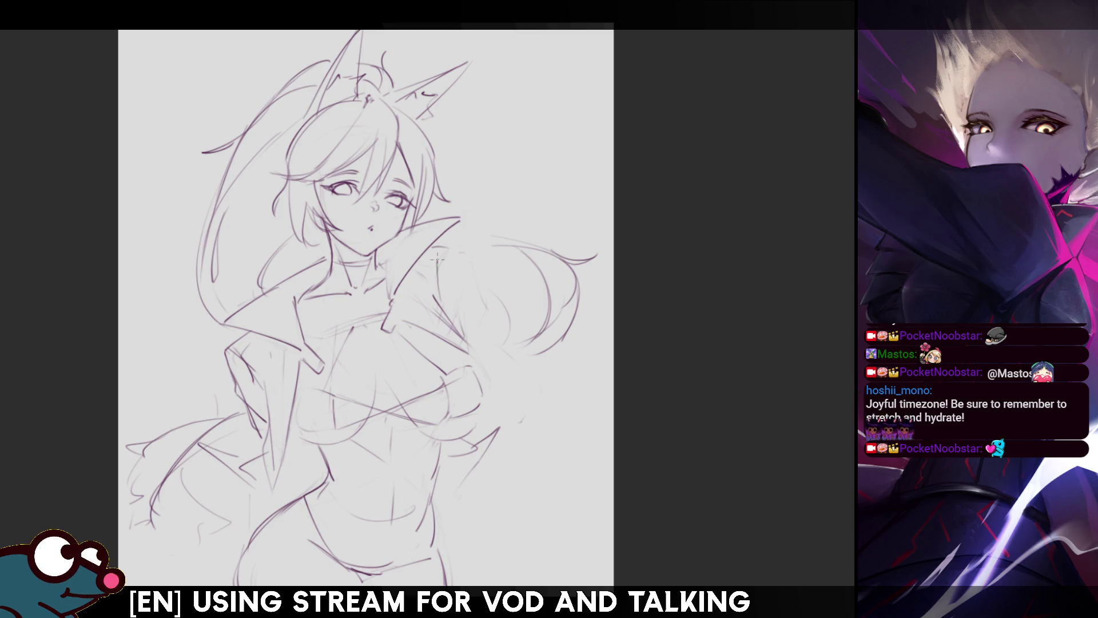
Add faint strokes around the collar and hair and a short stroke near the chest.
mouse_move(438, 303)
left_mouse_down()
mouse_move(455, 243)
mouse_move(475, 332)
left_mouse_up()
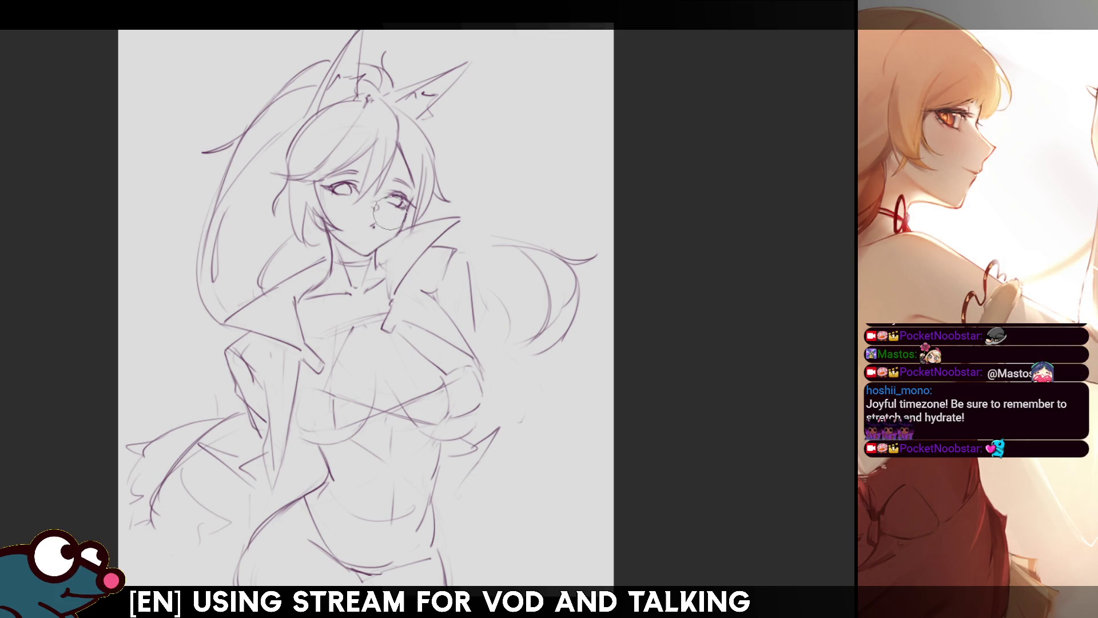
key("m")
key("m")
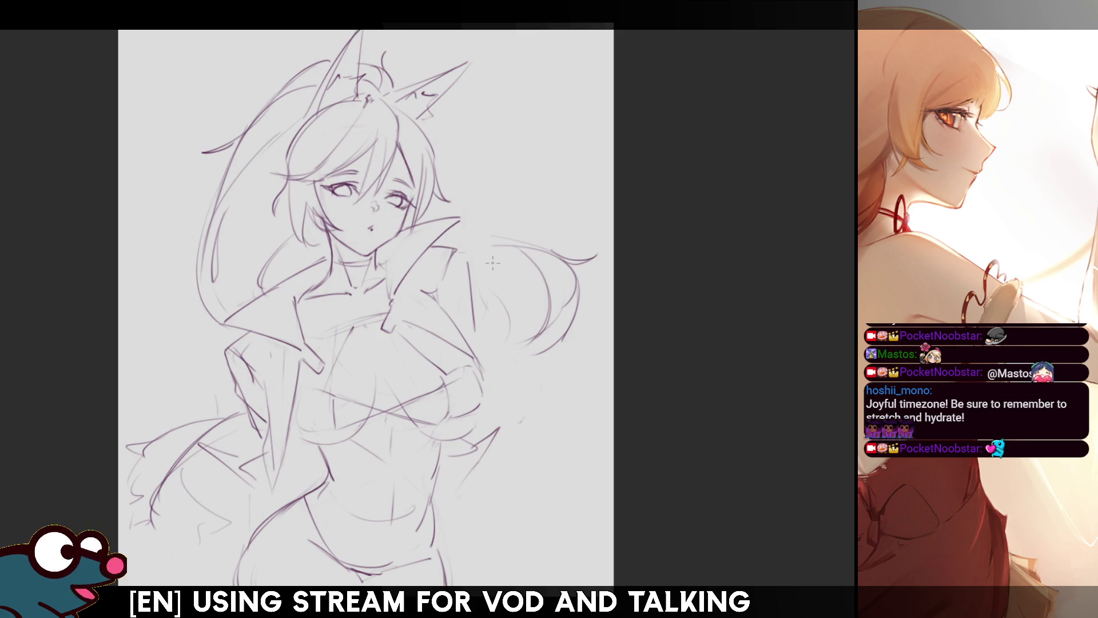
left_click_drag(486, 381, 495, 372)
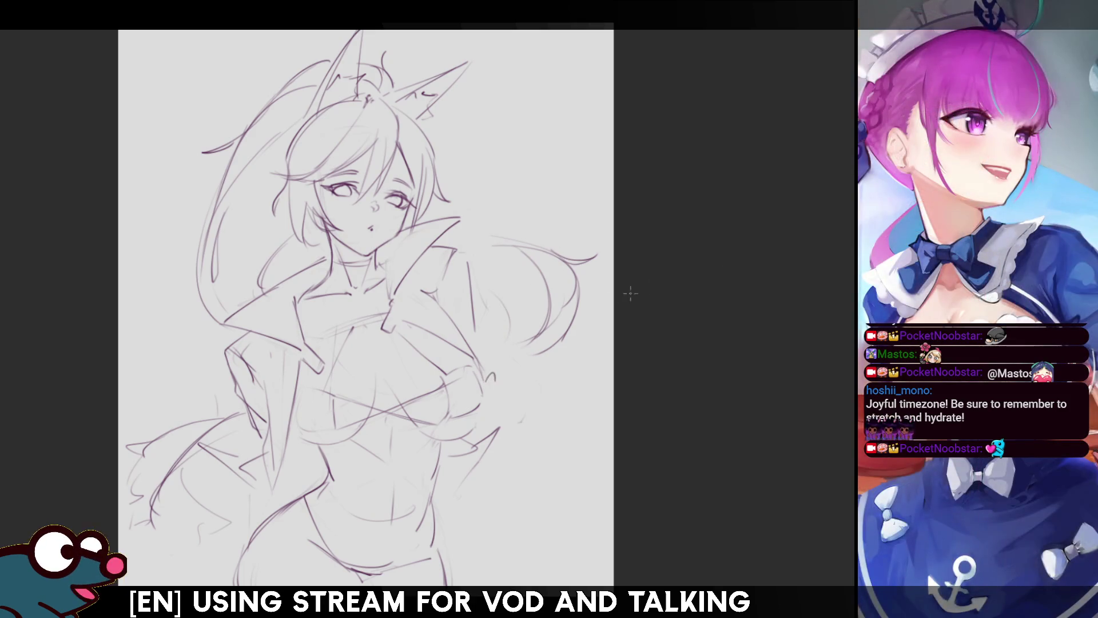
scroll(631, 294, "down", 2)
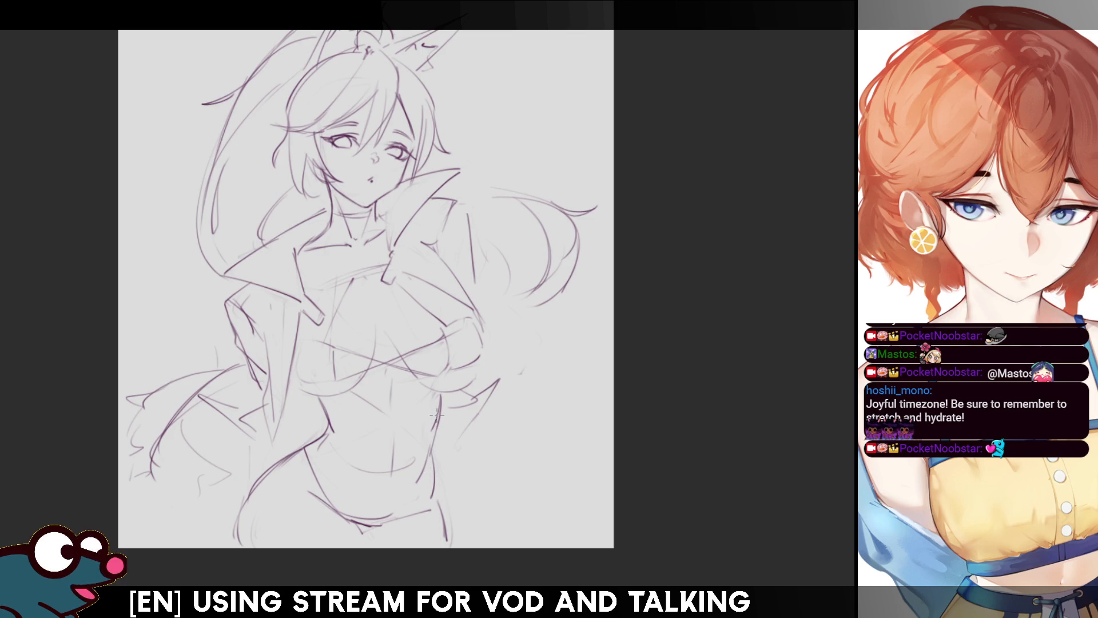
key("h")
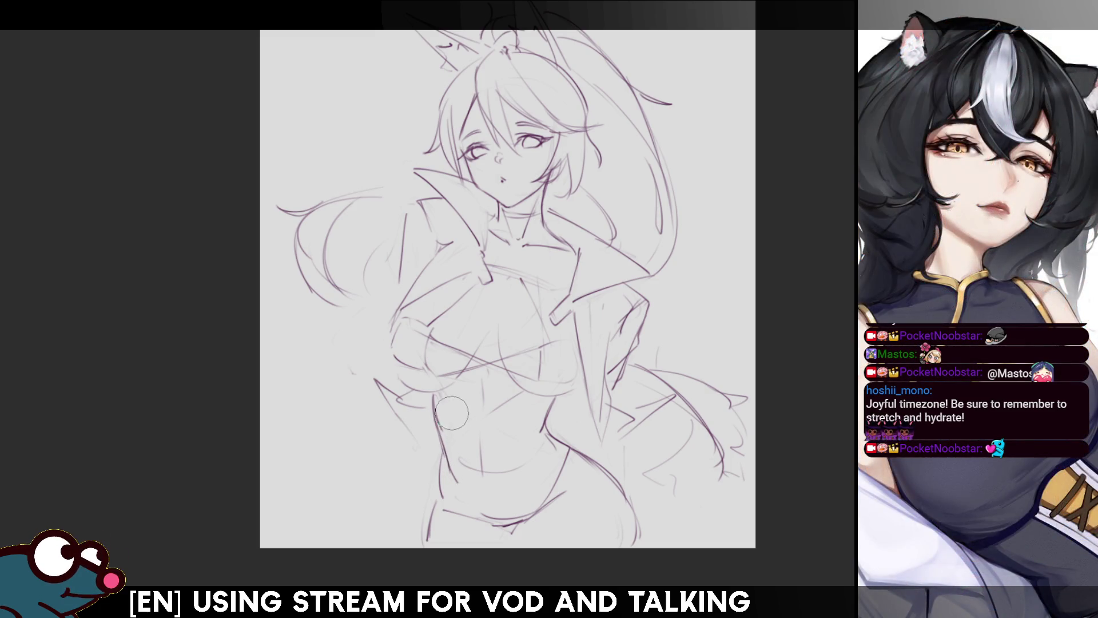
key("h")
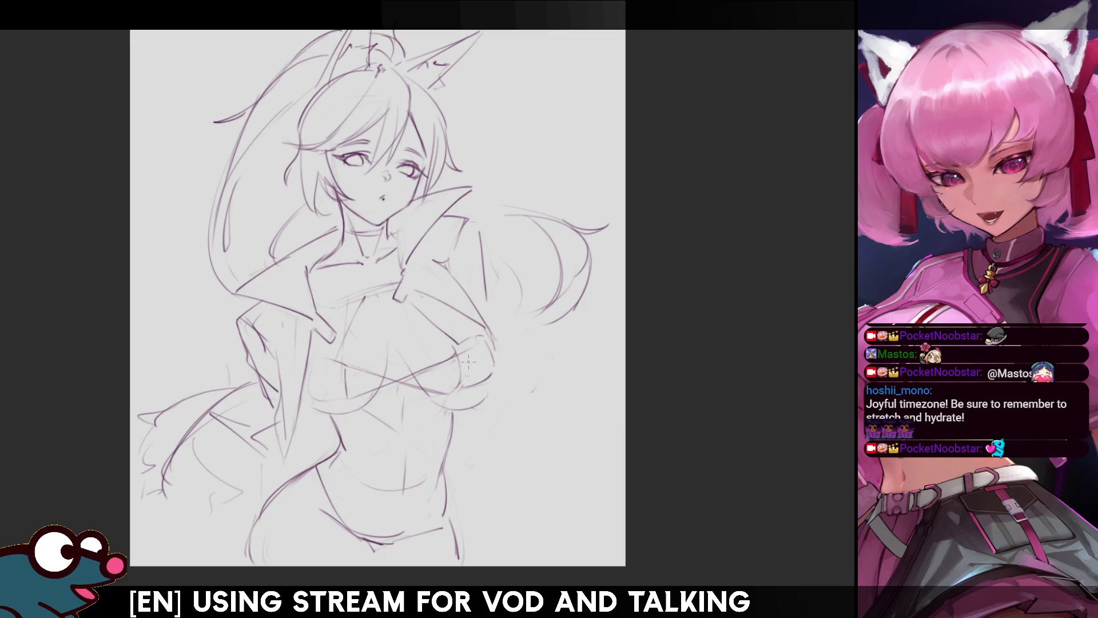
Outline the jacket edge beside the chest with several dark strokes, undoing the last stray one.
mouse_move(500, 380)
left_mouse_down()
mouse_move(515, 410)
mouse_move(482, 412)
left_mouse_up()
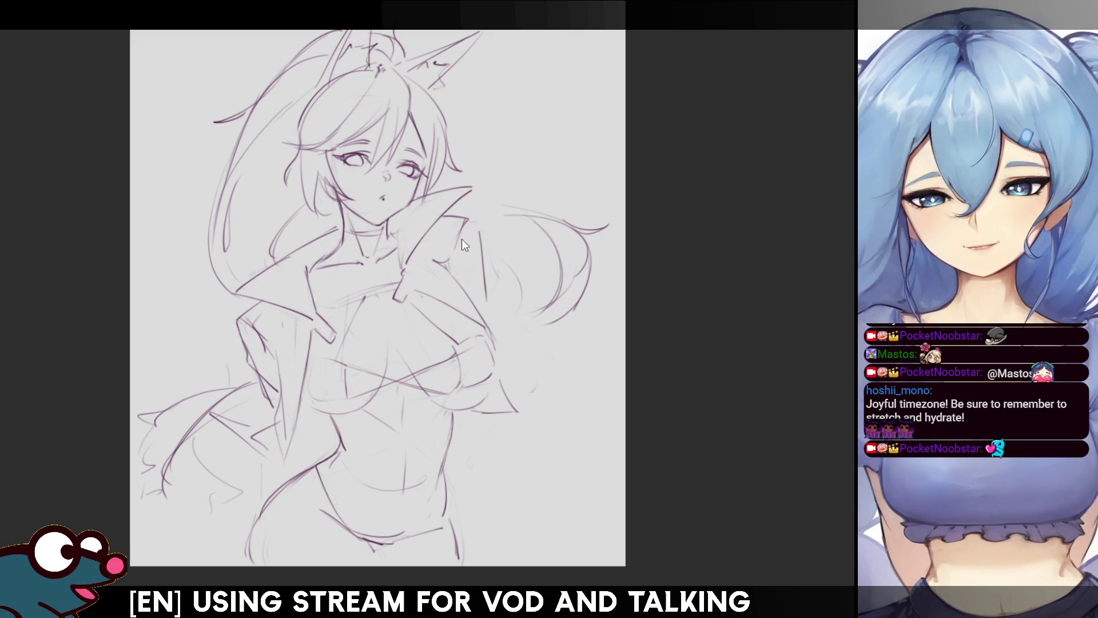
left_click_drag(477, 230, 485, 283)
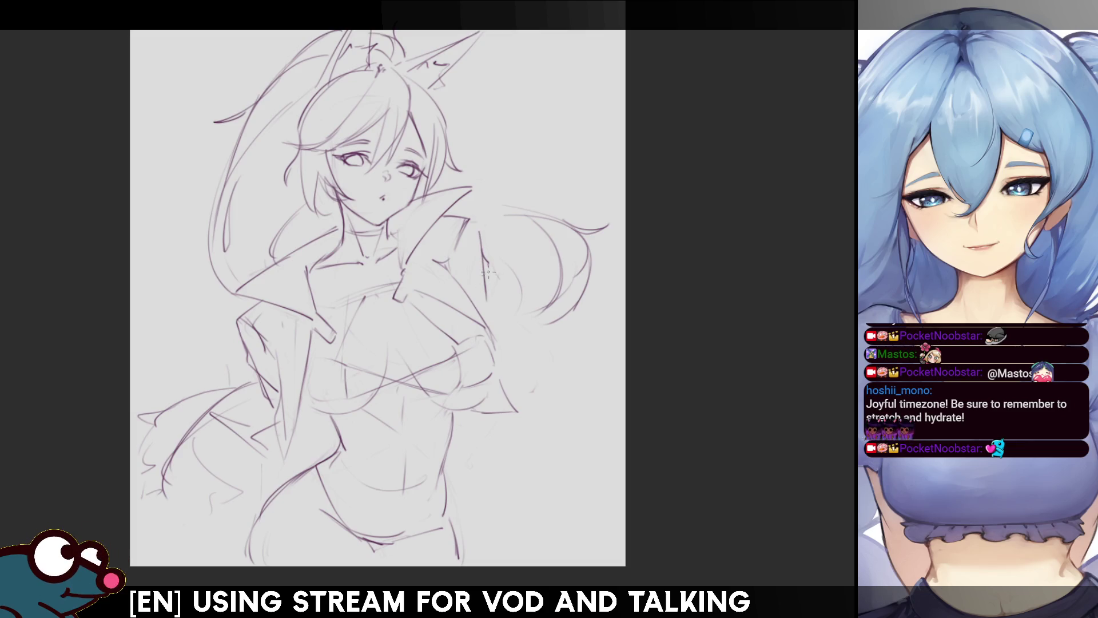
left_click_drag(488, 268, 482, 314)
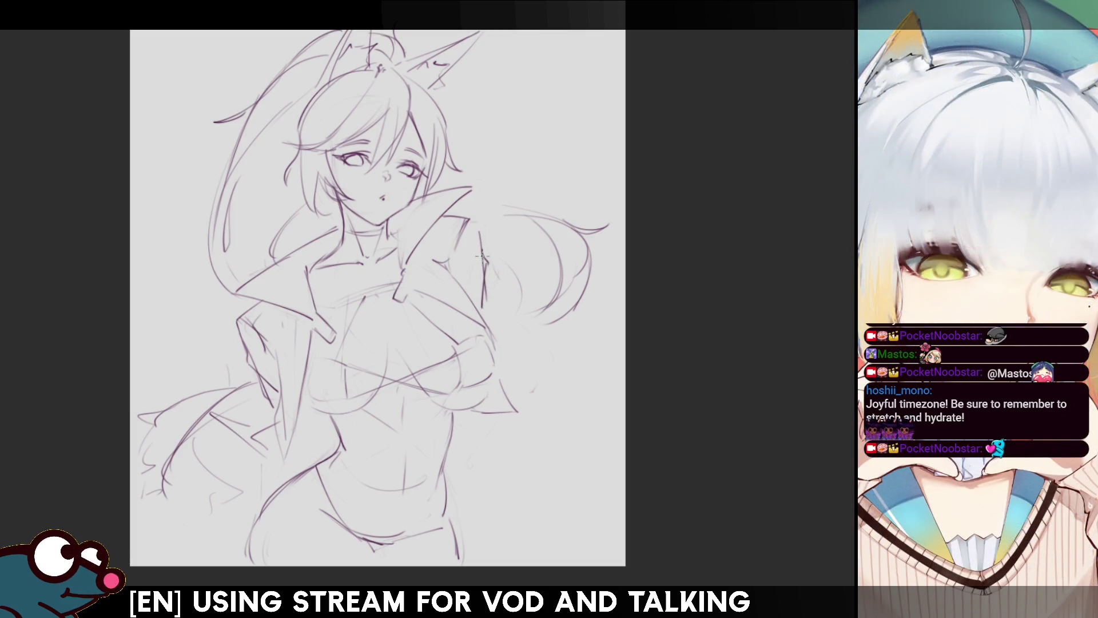
left_click_drag(470, 219, 480, 238)
key("h")
key("ctrl+z")
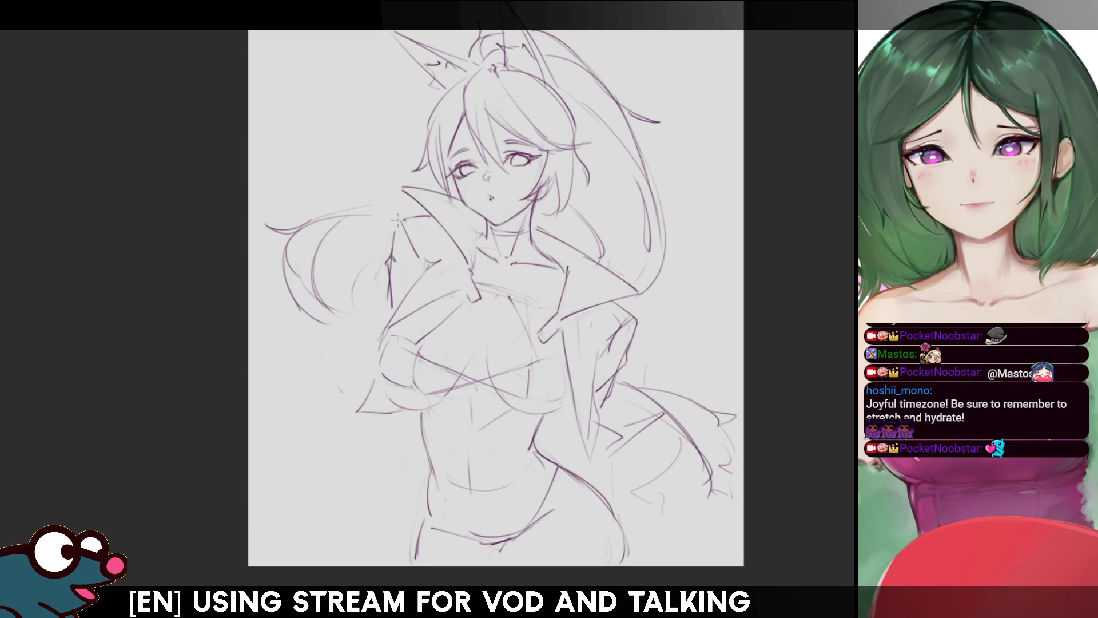
Replace the long collar-edge stroke with a shorter vertical line reinforcing the upturned collar.
left_click_drag(399, 221, 396, 303)
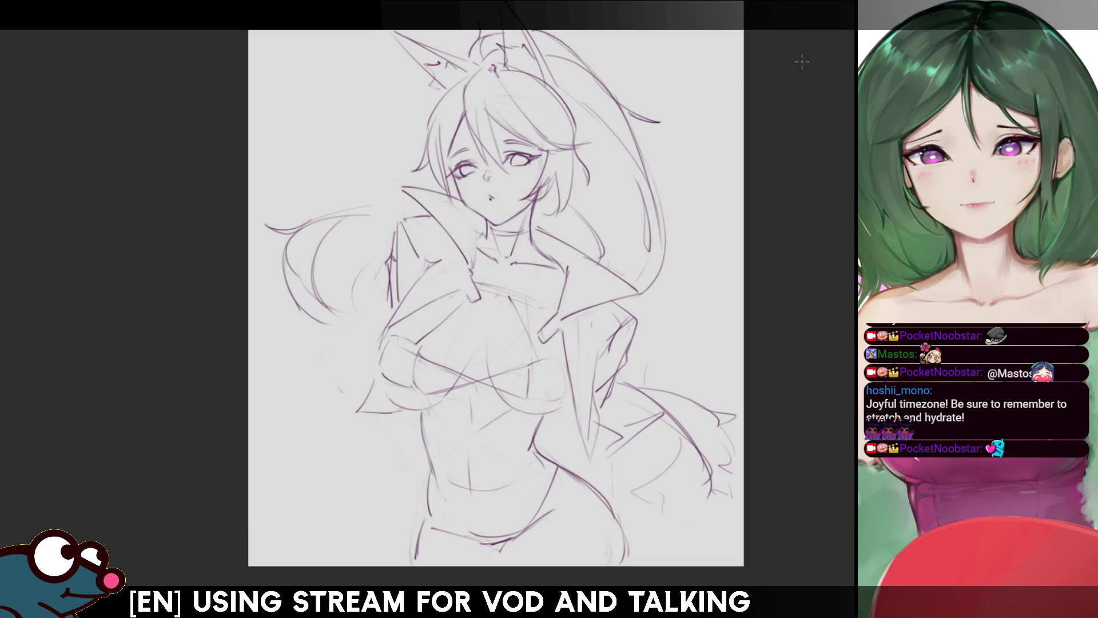
left_click_drag(395, 233, 391, 307)
key("e")
left_click_drag(393, 234, 391, 309)
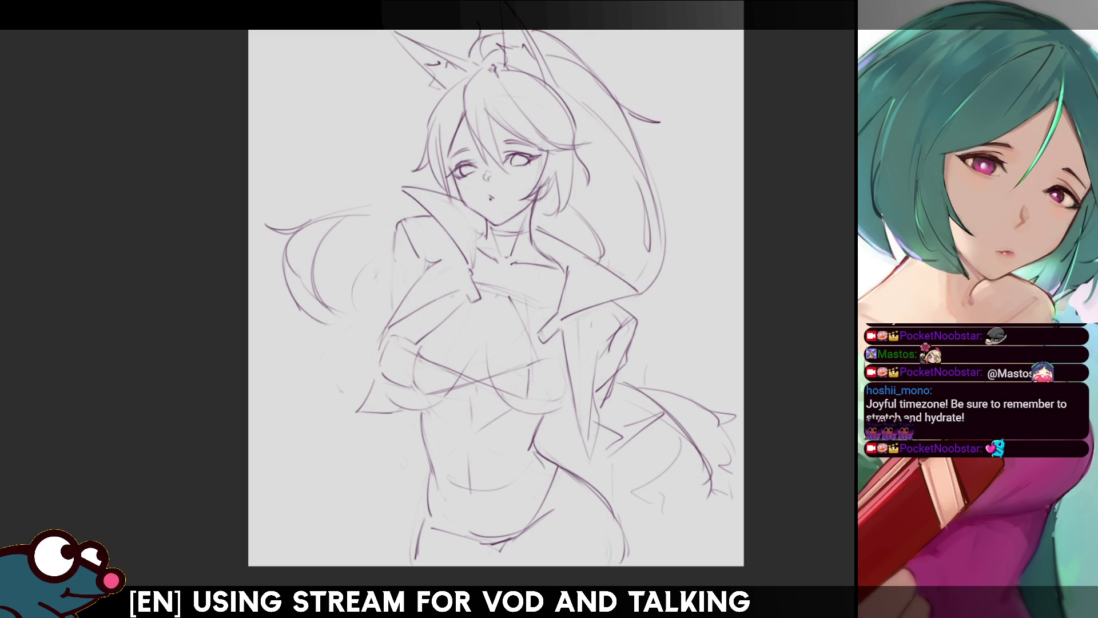
left_click_drag(394, 235, 392, 261)
key("h")
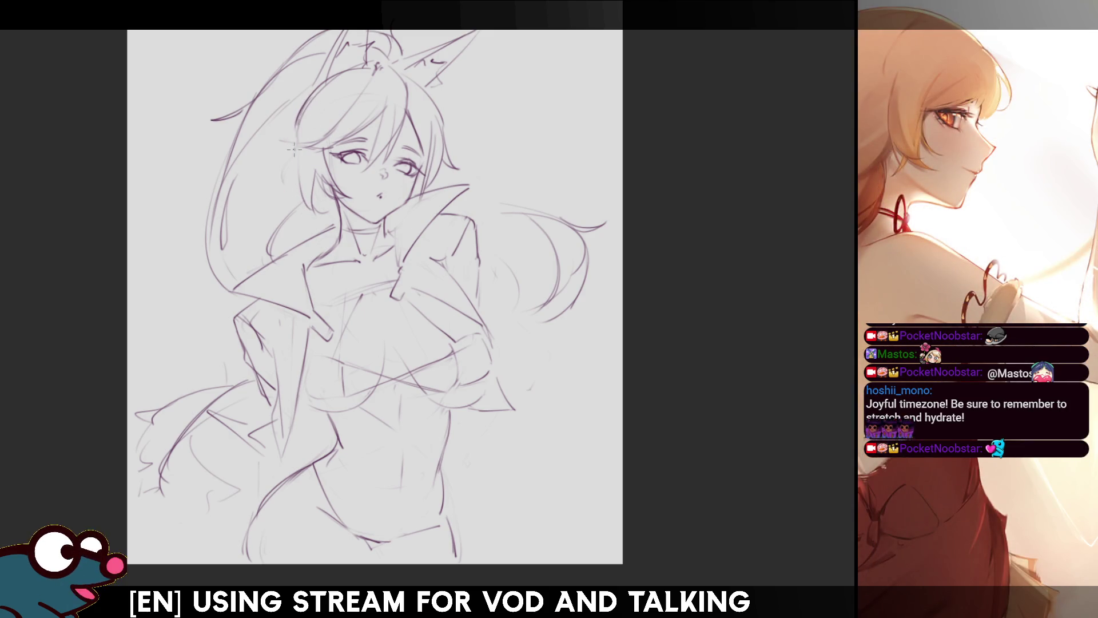
Darken two hair strands left of the face, checking in mirrored view, then tilt the canvas.
left_click_drag(308, 112, 312, 204)
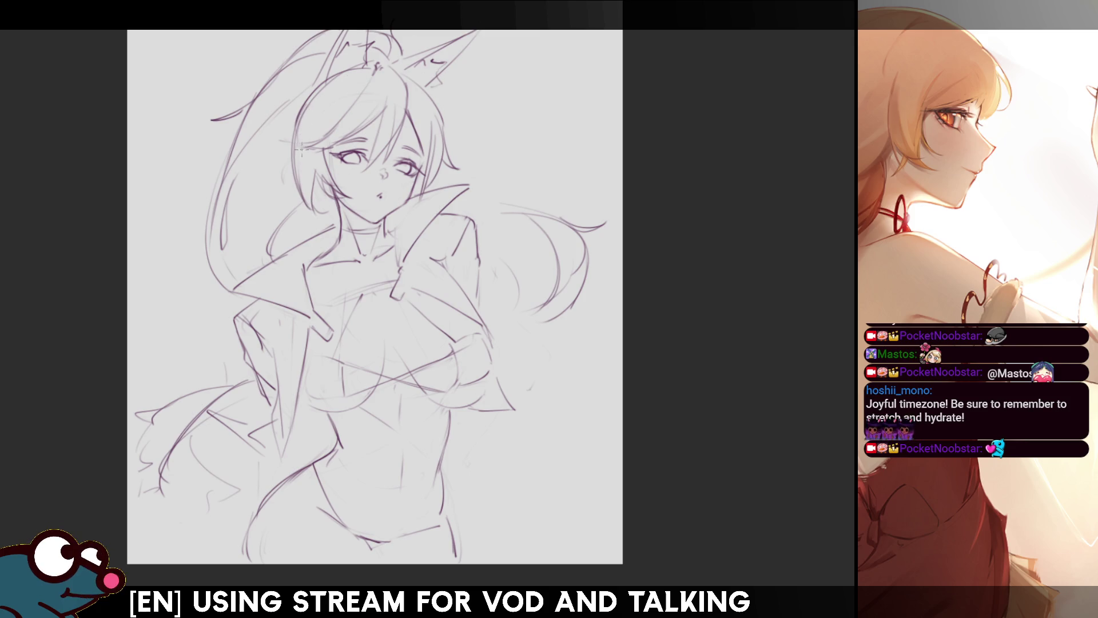
left_click_drag(292, 147, 276, 191)
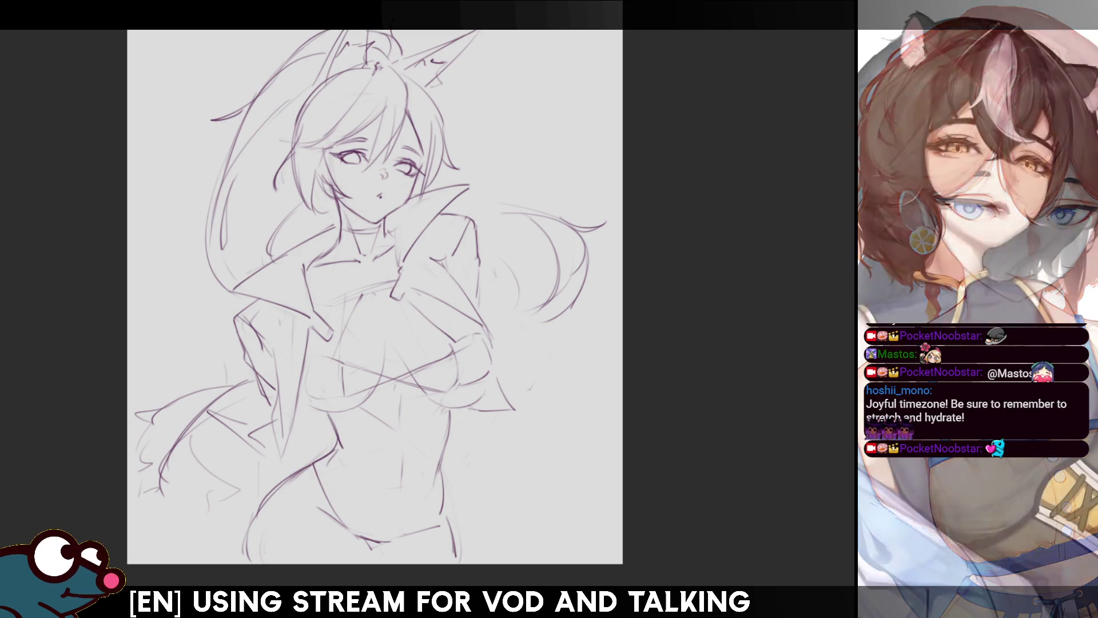
key("h")
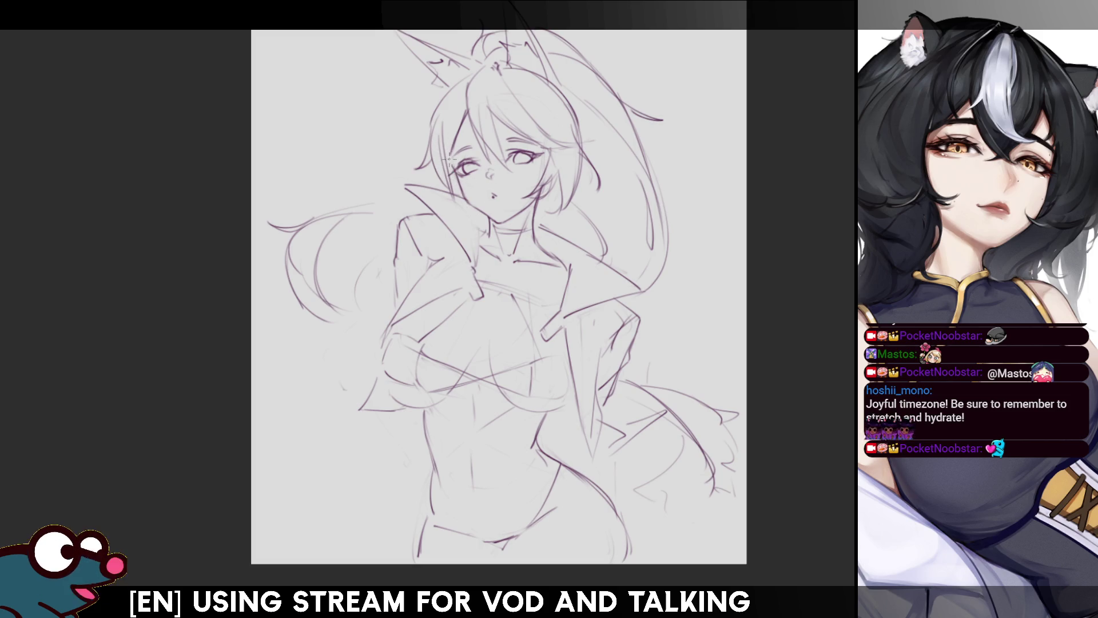
key("h")
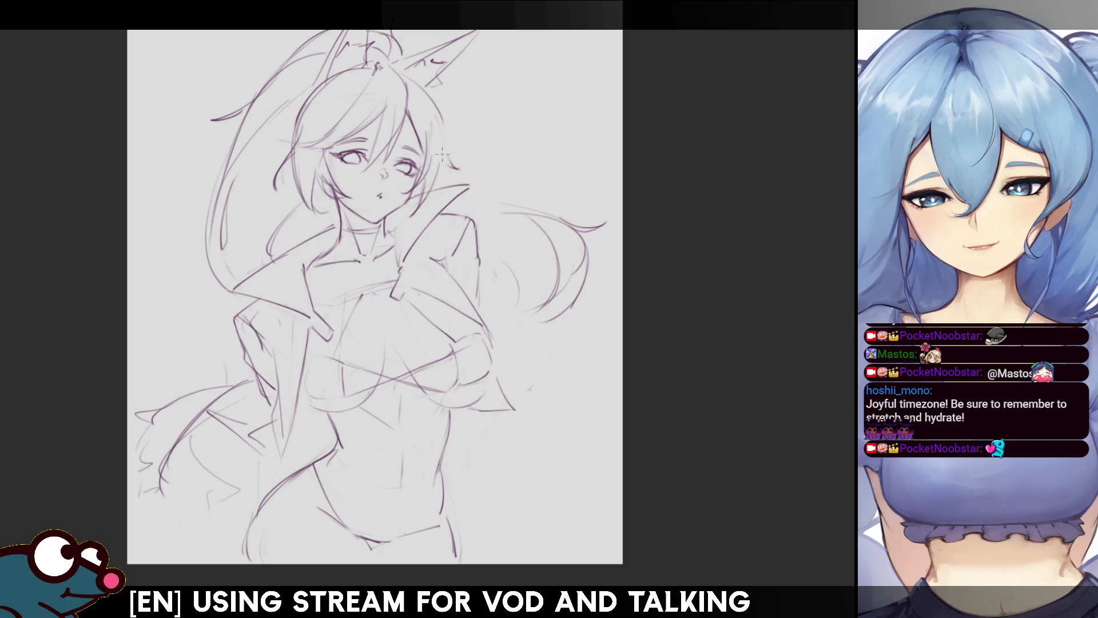
key("m")
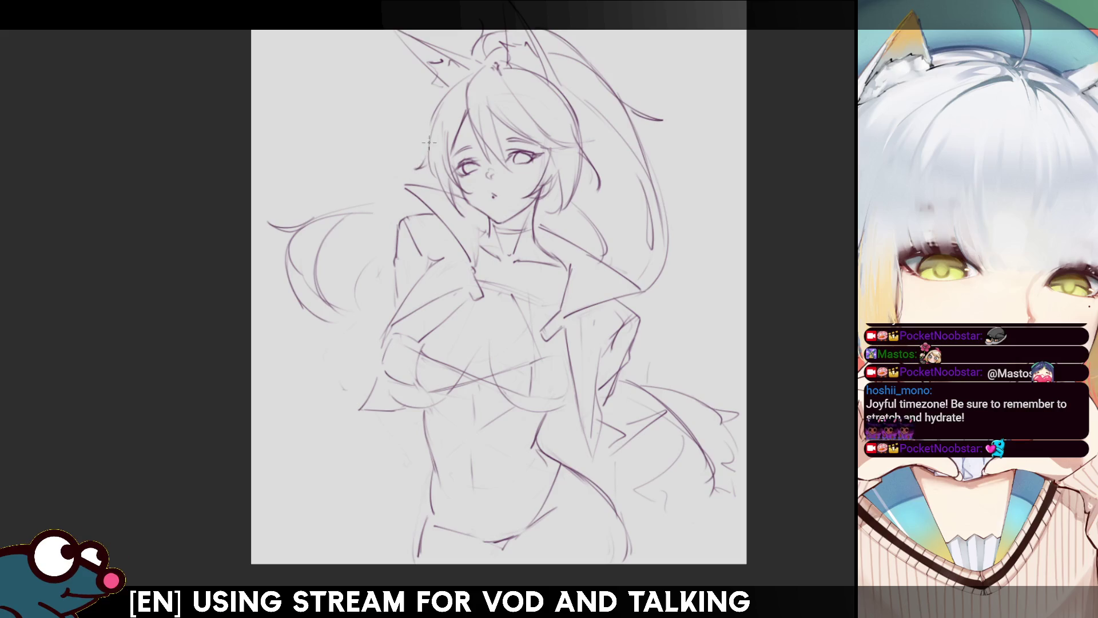
key("m")
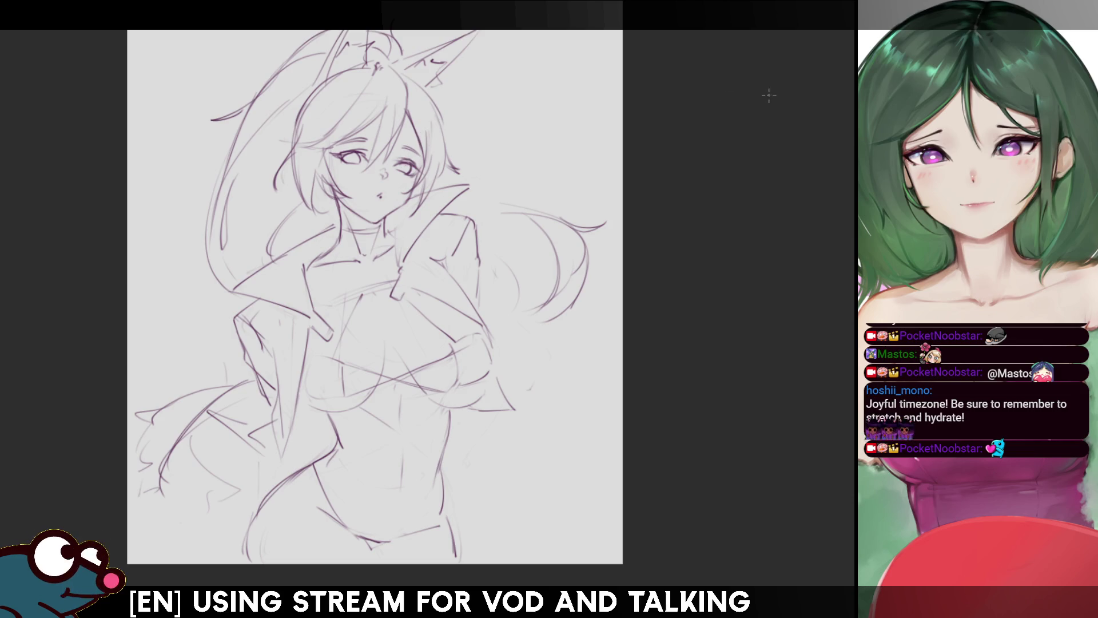
left_click_drag(687, 263, 348, 267)
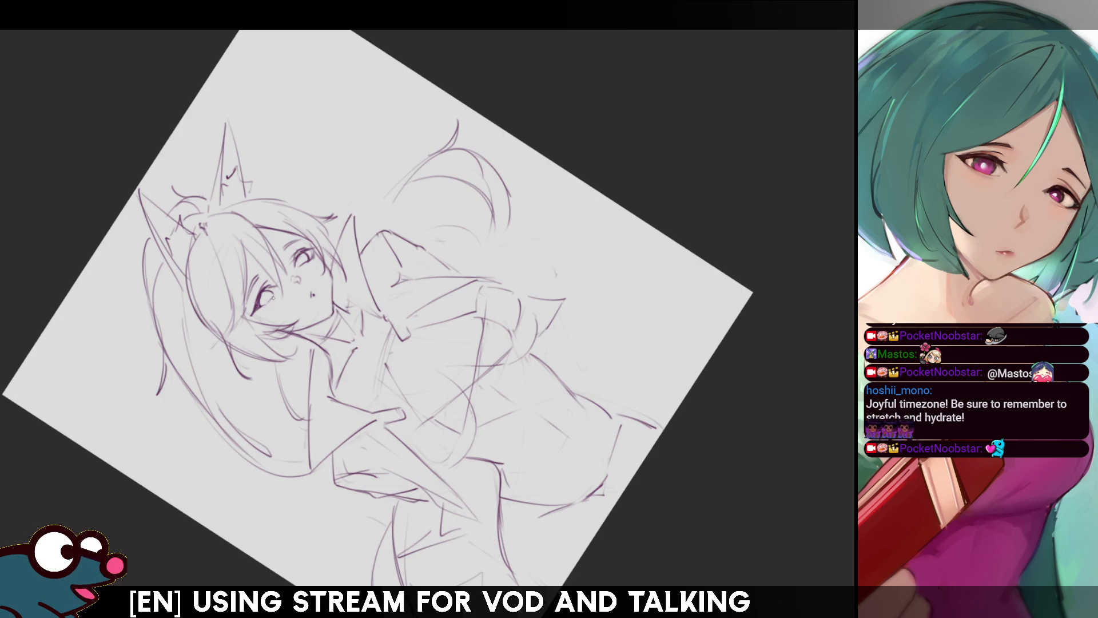
Reset the view upright and add a short detailing stroke to the eye, checking mirrored.
key("h")
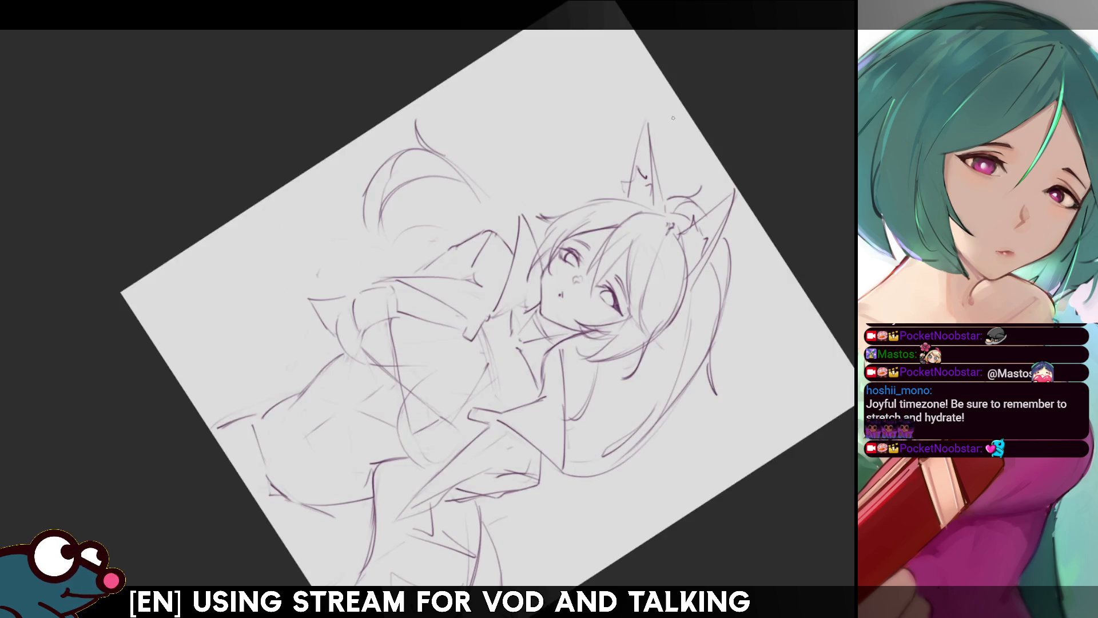
key("h")
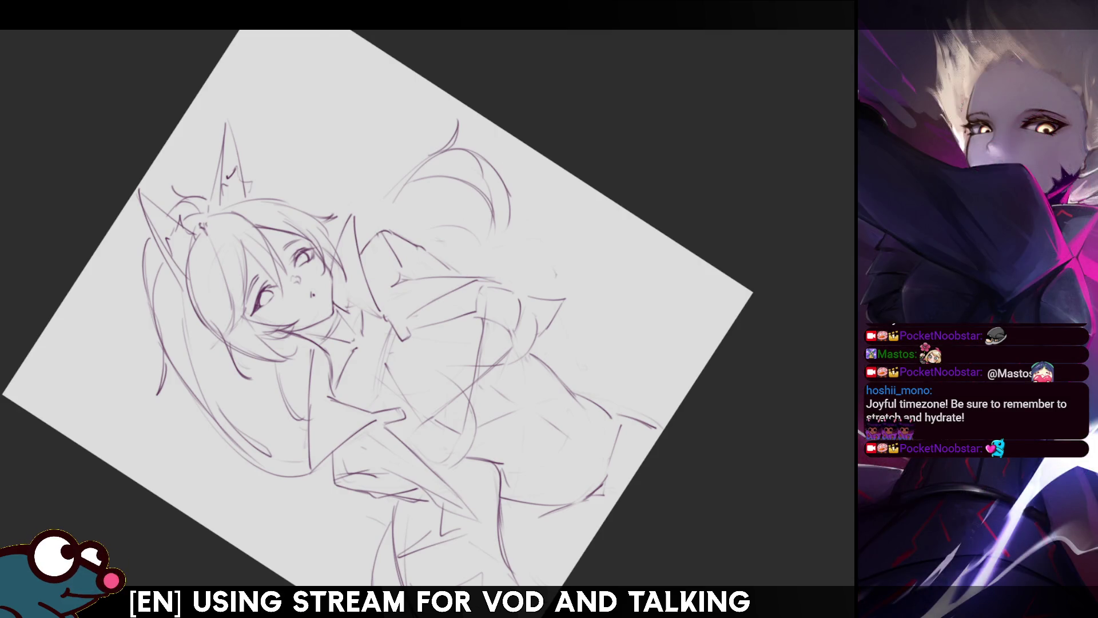
key("Home")
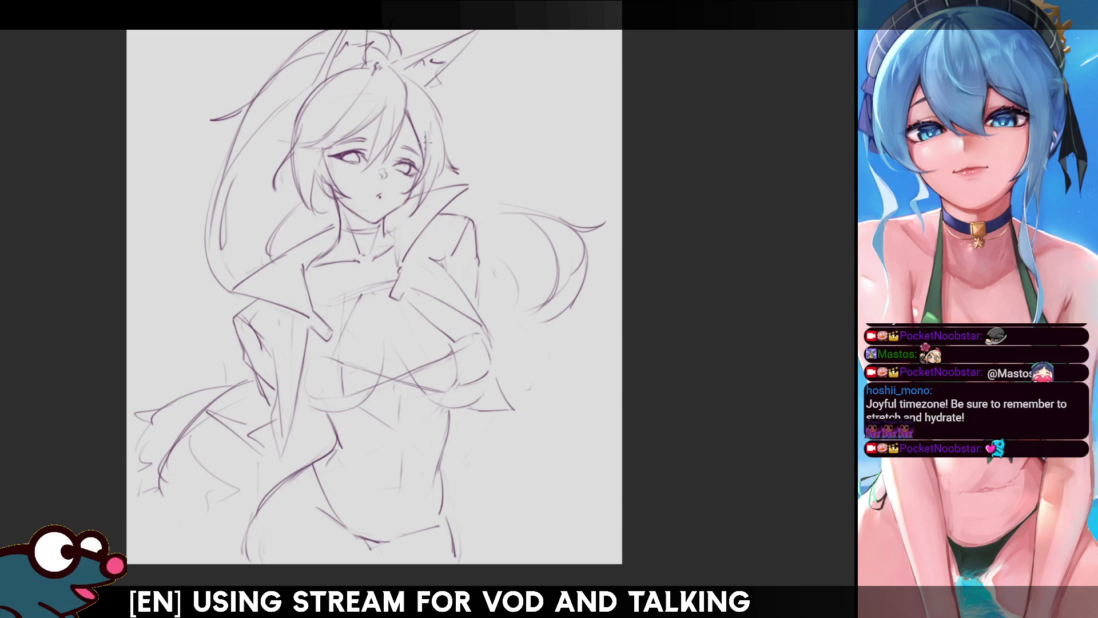
key("h")
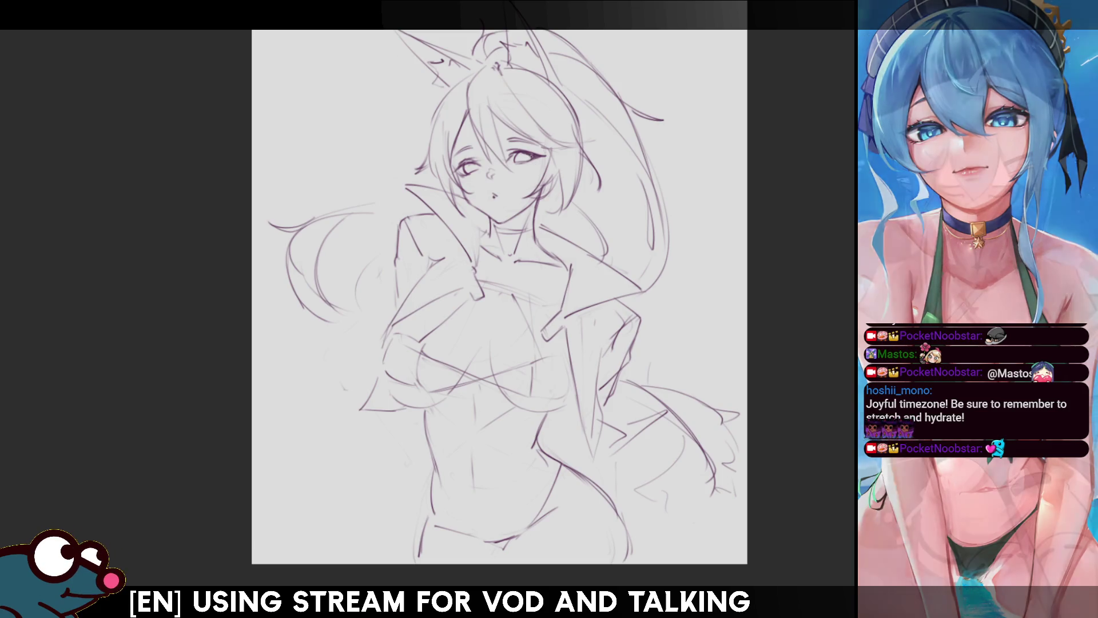
key("h")
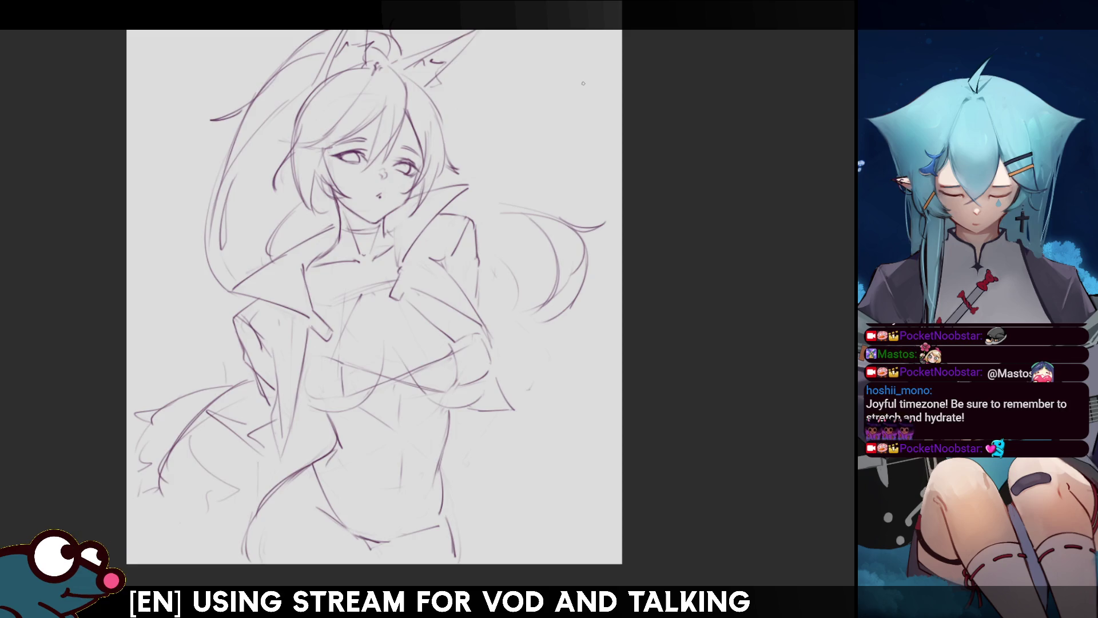
key("m")
key("m")
key("m")
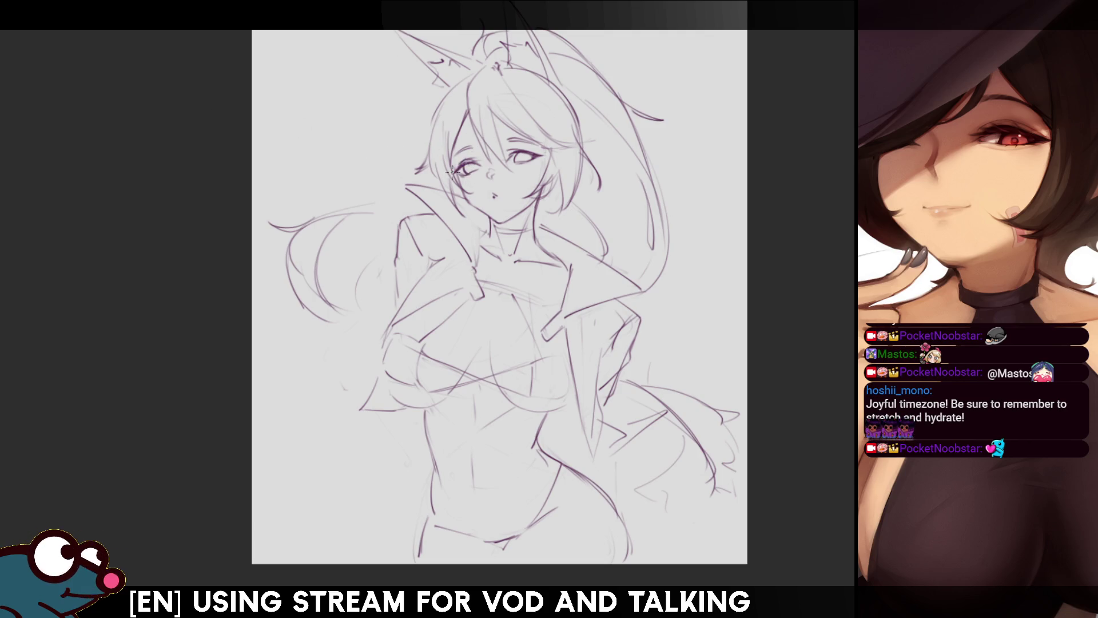
left_click_drag(453, 172, 473, 167)
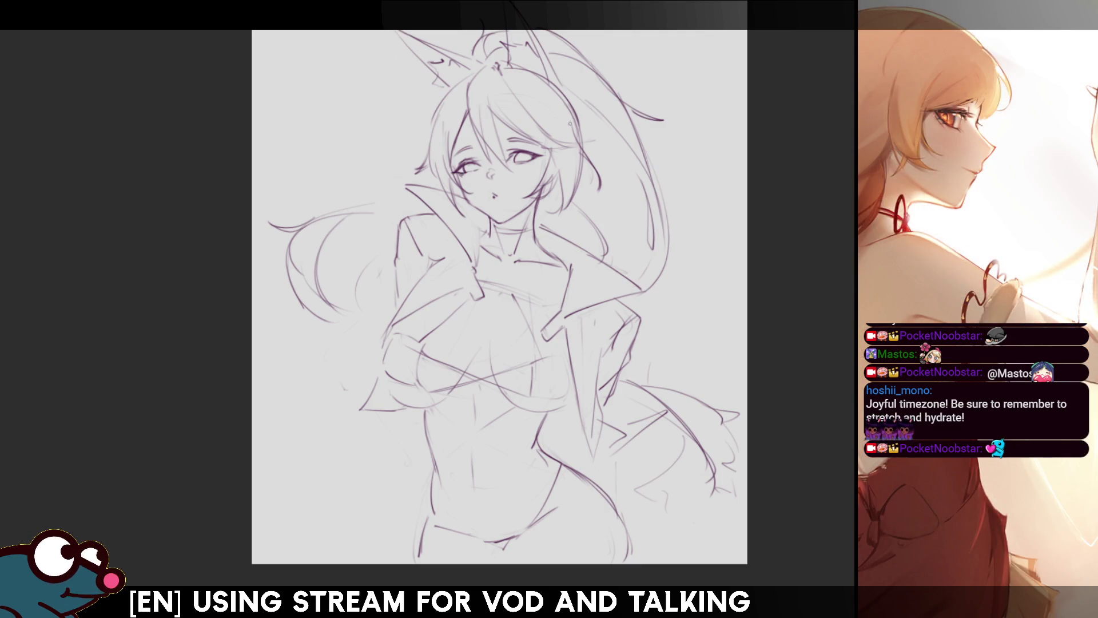
key("h")
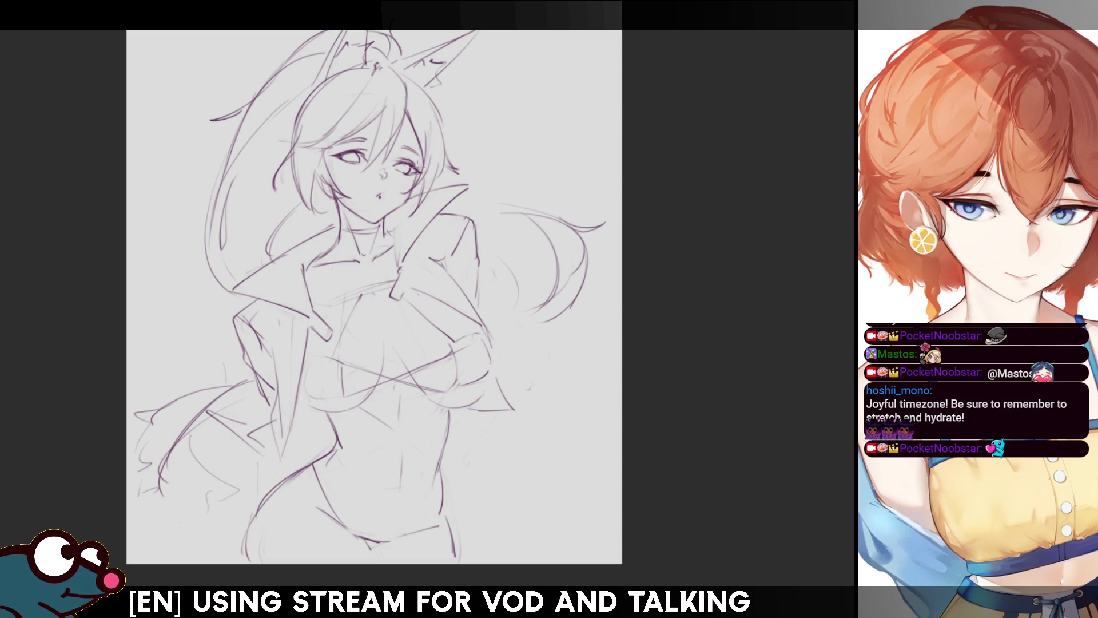
Add a short detailing stroke to the eye, check it mirrored, then nudge the view up.
left_click_drag(411, 164, 398, 167)
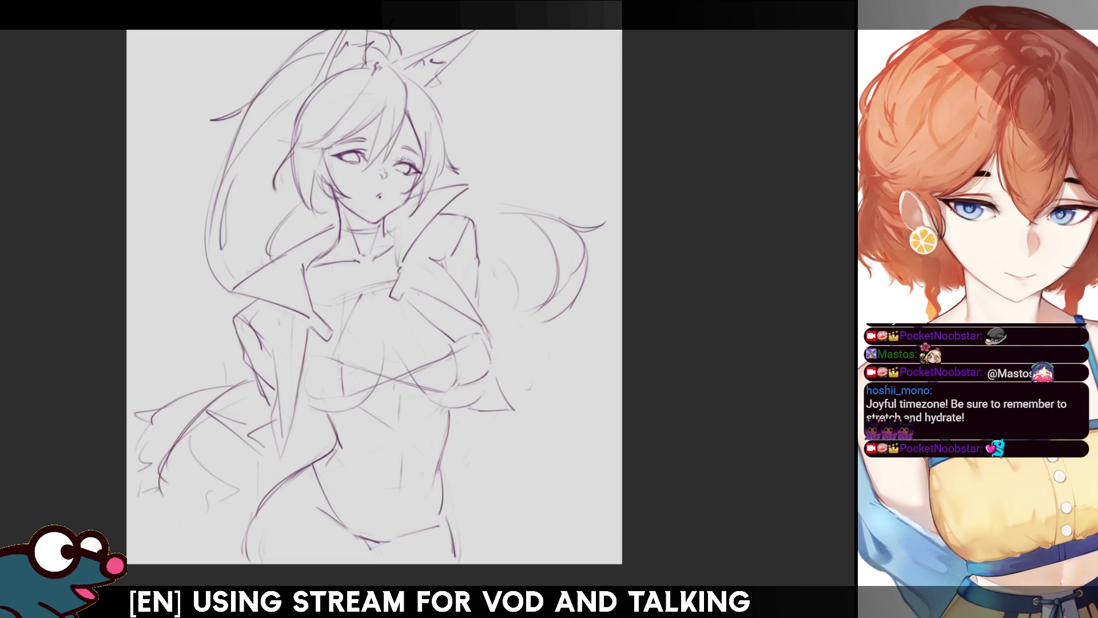
key("h")
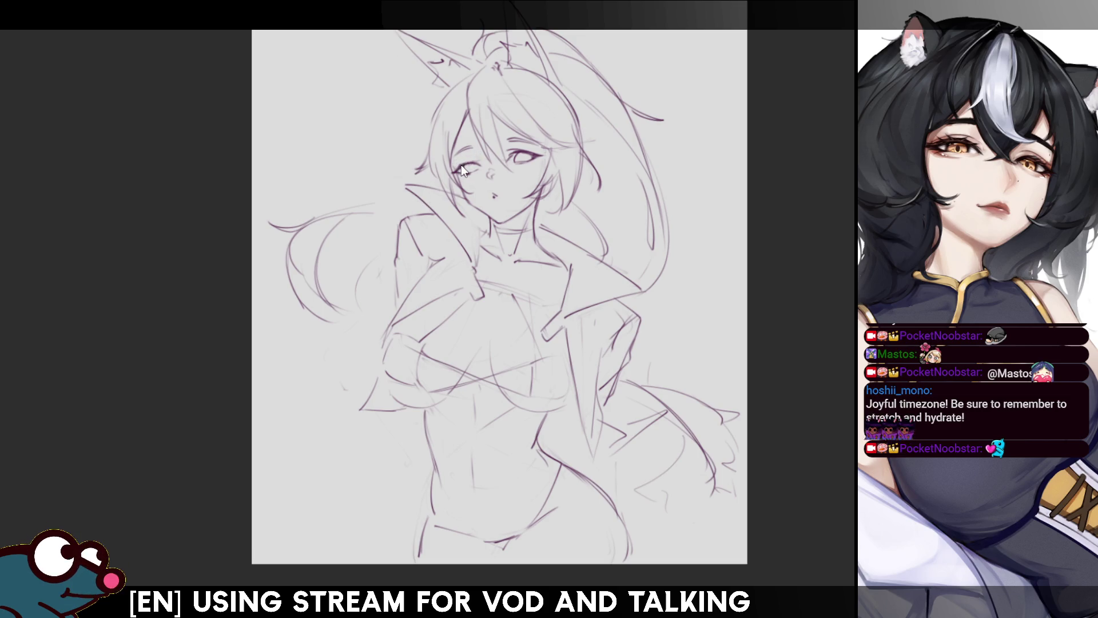
key("h")
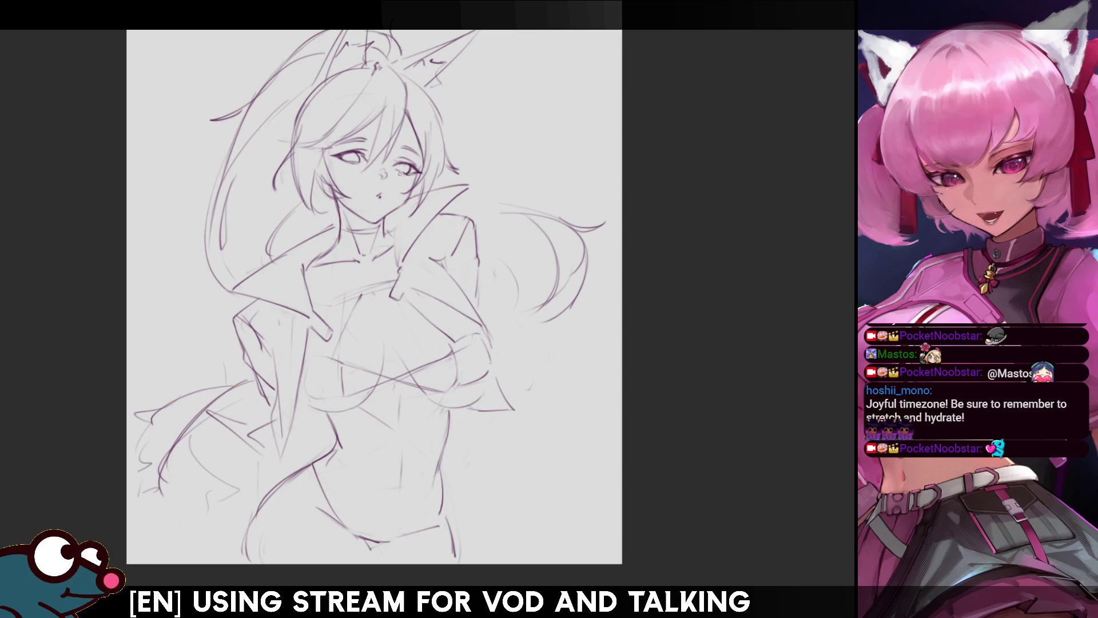
left_click_drag(408, 169, 414, 154)
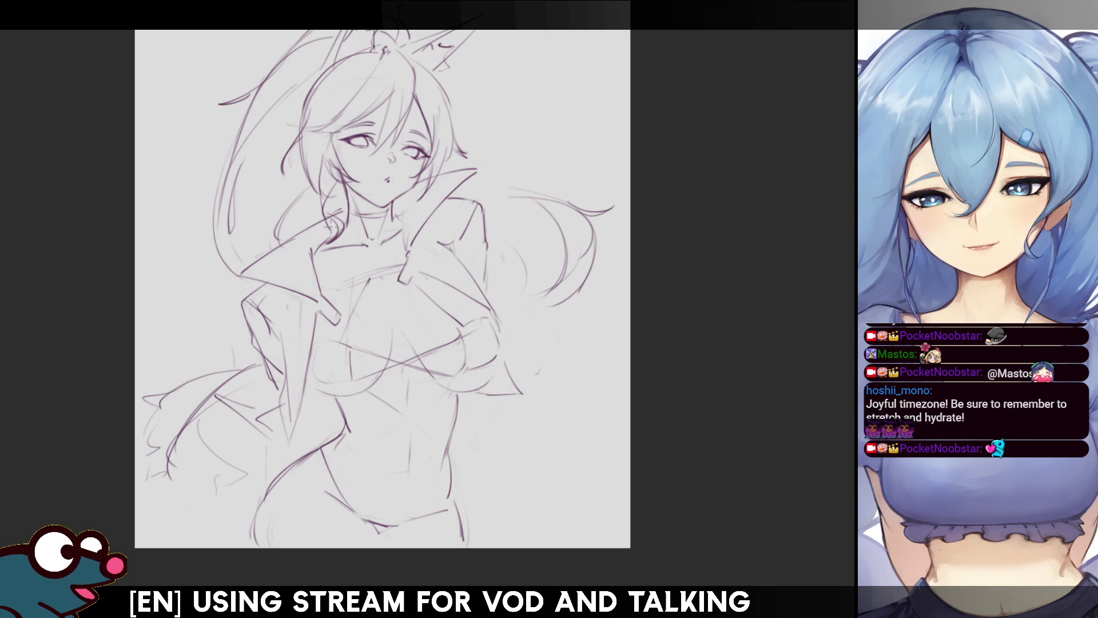
Sketch short hair strands beside the face and collar, removing the last collar curl.
left_click_drag(314, 251, 303, 269)
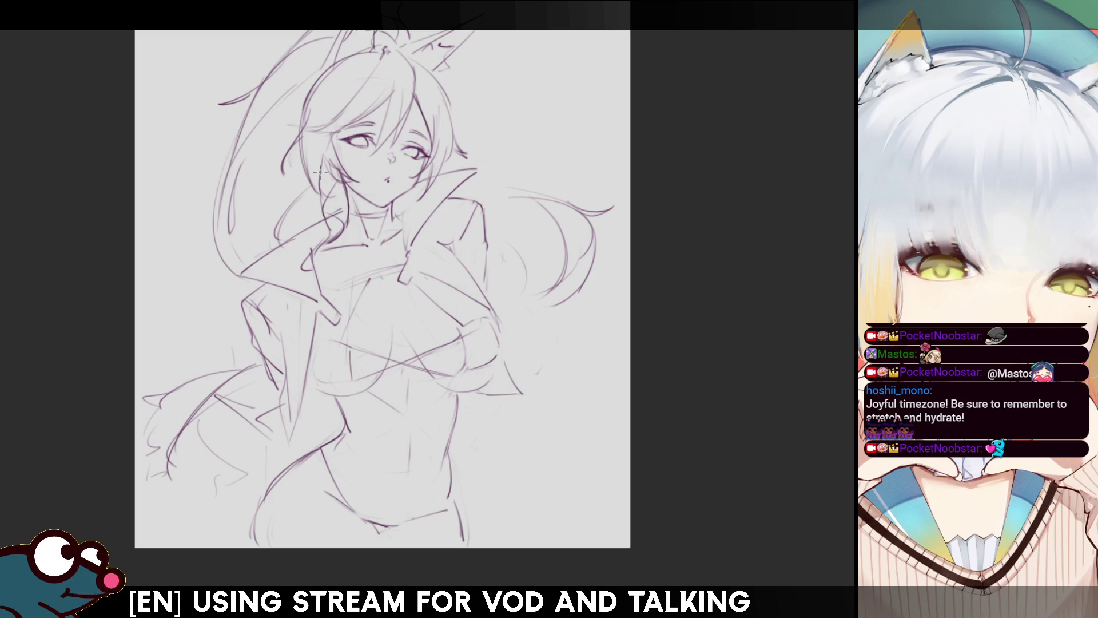
left_click_drag(327, 184, 342, 201)
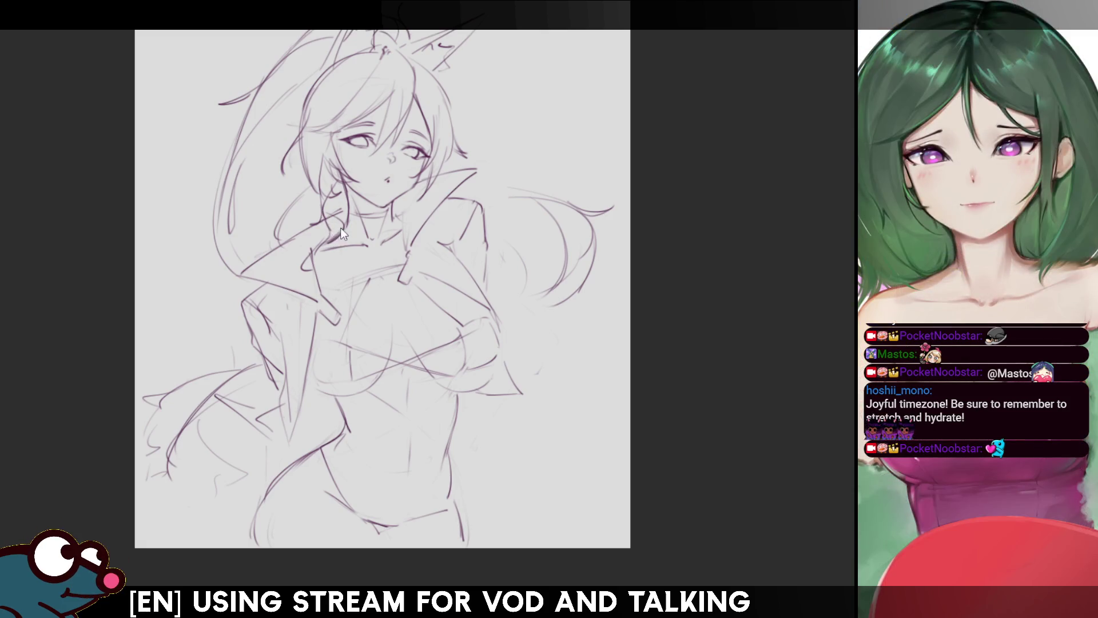
left_click_drag(320, 207, 343, 252)
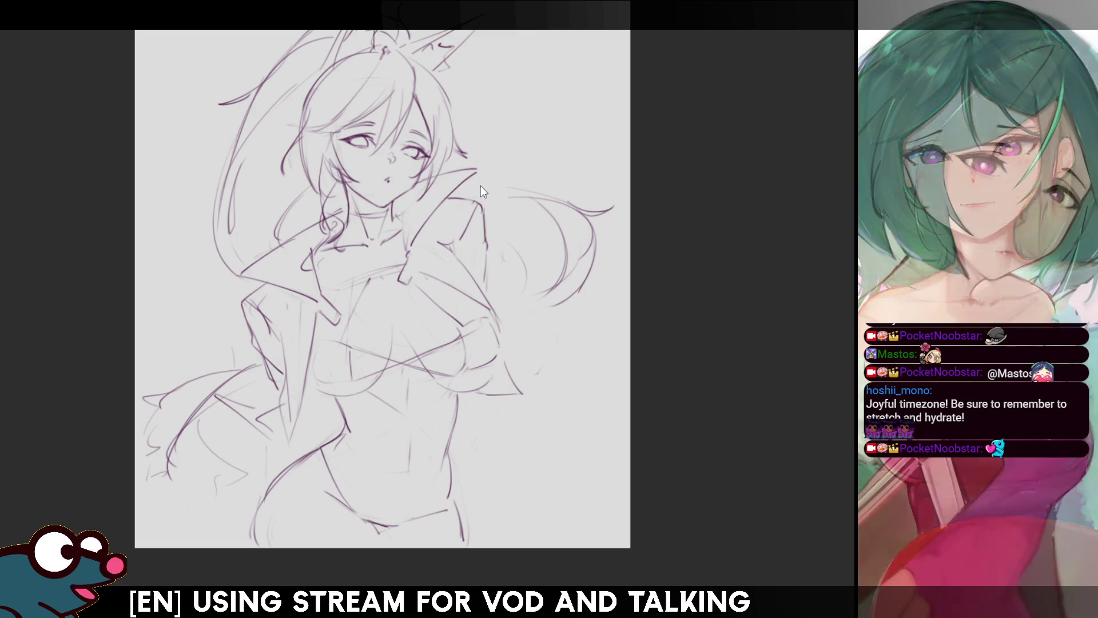
key("ctrl+z")
key("ctrl+z")
key("ctrl+z")
key("ctrl+z")
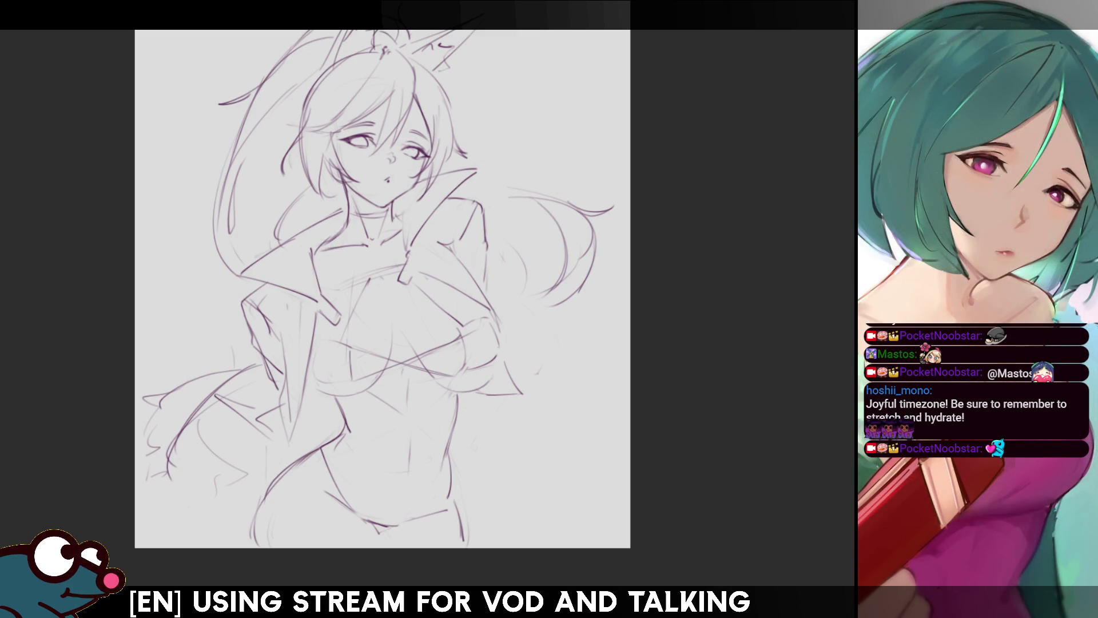
scroll(382, 289, "down", 1)
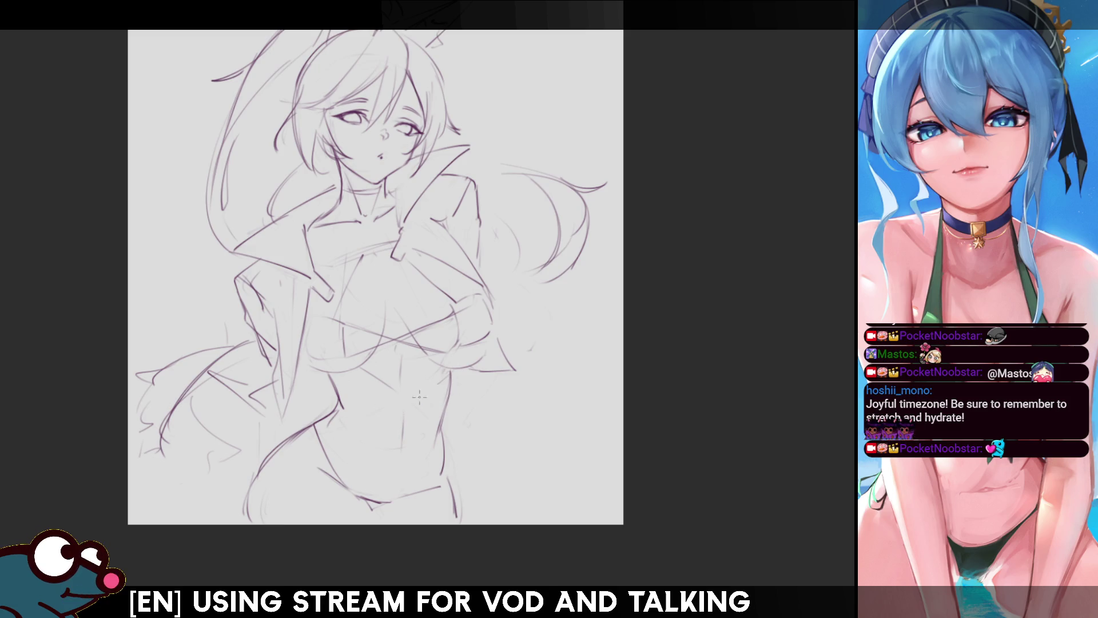
Attempt the curved waist line below the chest several times, undoing each try.
left_click_drag(449, 380, 318, 427)
left_click_drag(438, 382, 331, 426)
key("ctrl+z")
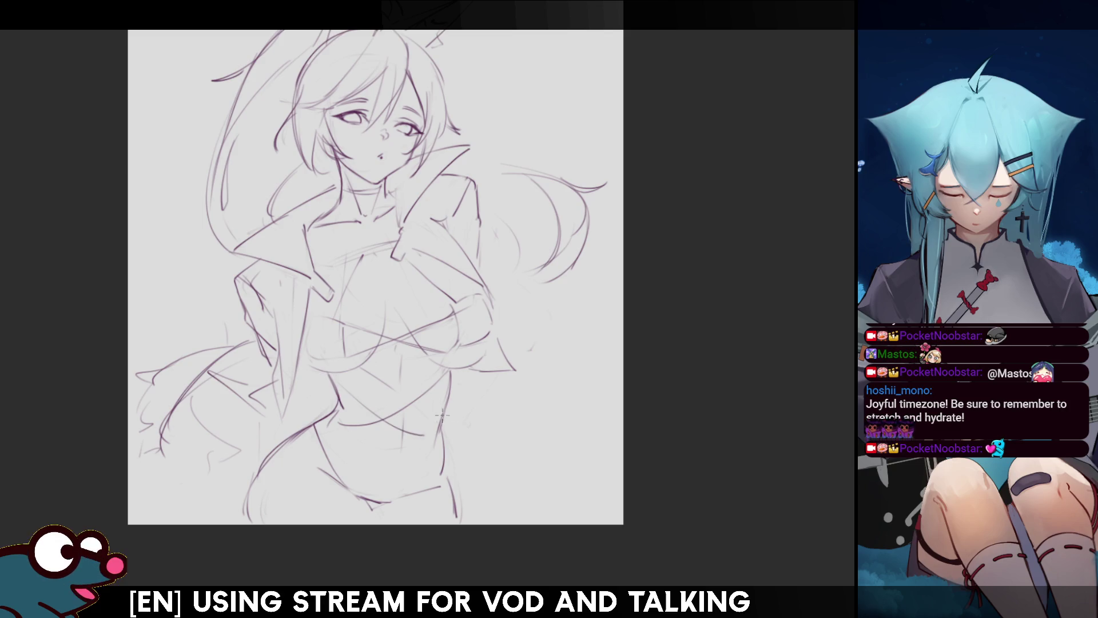
mouse_move(350, 387)
left_mouse_down()
mouse_move(412, 423)
mouse_move(358, 386)
mouse_move(395, 424)
left_mouse_up()
key("ctrl+z")
key("ctrl+z")
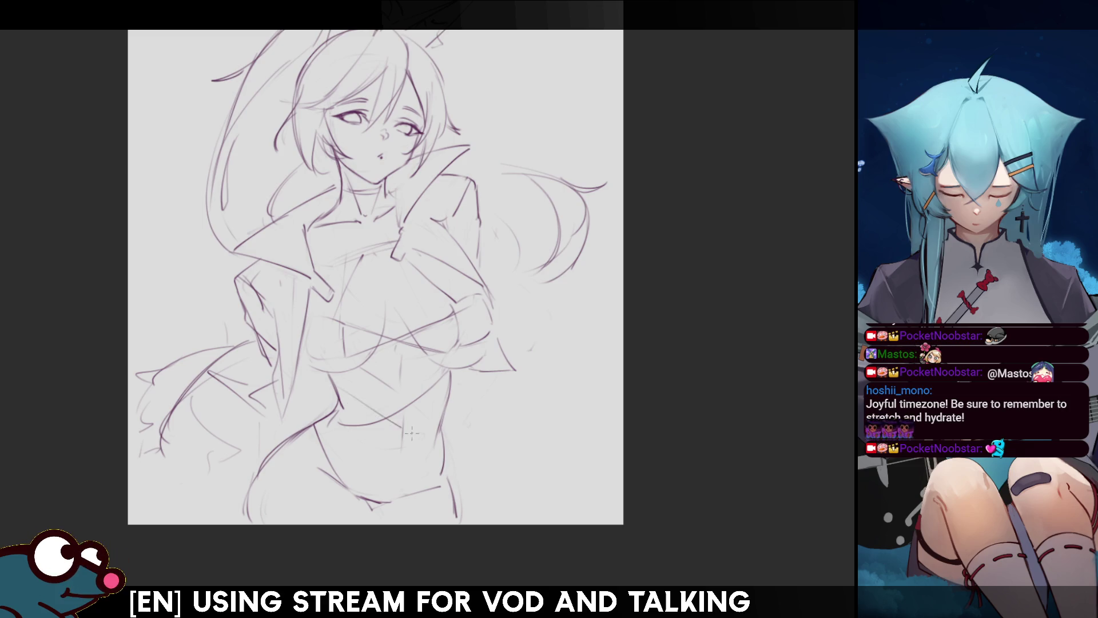
key("ctrl+z")
left_click_drag(350, 395, 439, 448)
key("ctrl+z")
left_click_drag(343, 384, 441, 439)
key("ctrl+z")
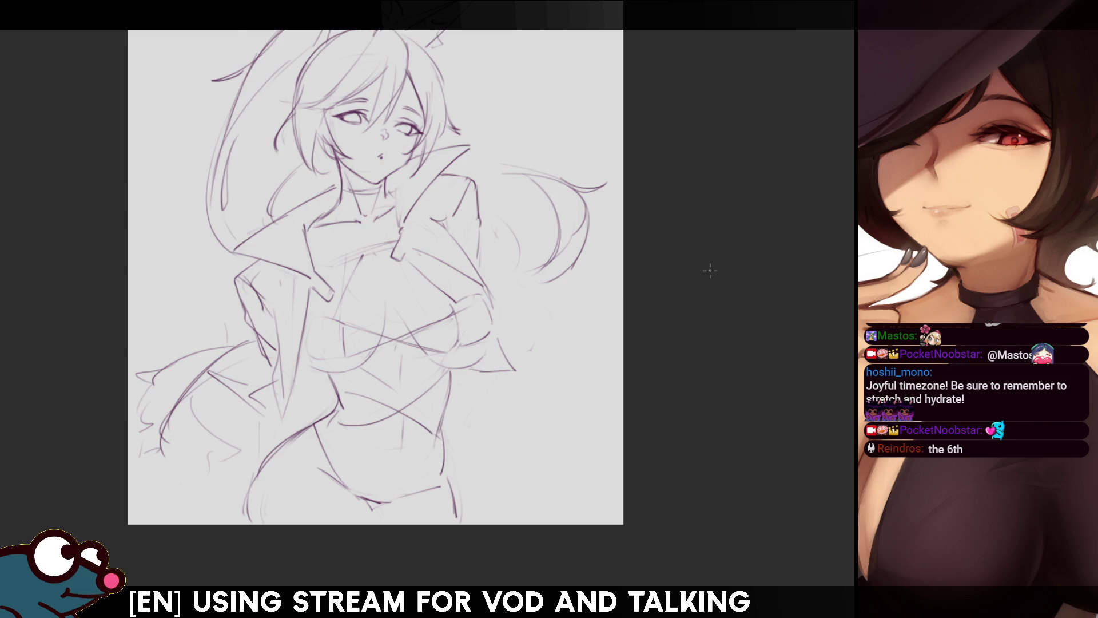
With the canvas mirrored, settle the final diagonal waist line, then restore the normal view.
key("h")
key("ctrl+z")
mouse_move(549, 371)
left_mouse_down()
mouse_move(429, 434)
mouse_move(439, 415)
left_mouse_up()
key("ctrl+z")
left_click_drag(548, 374, 436, 417)
key("ctrl+z")
left_click_drag(544, 369, 438, 430)
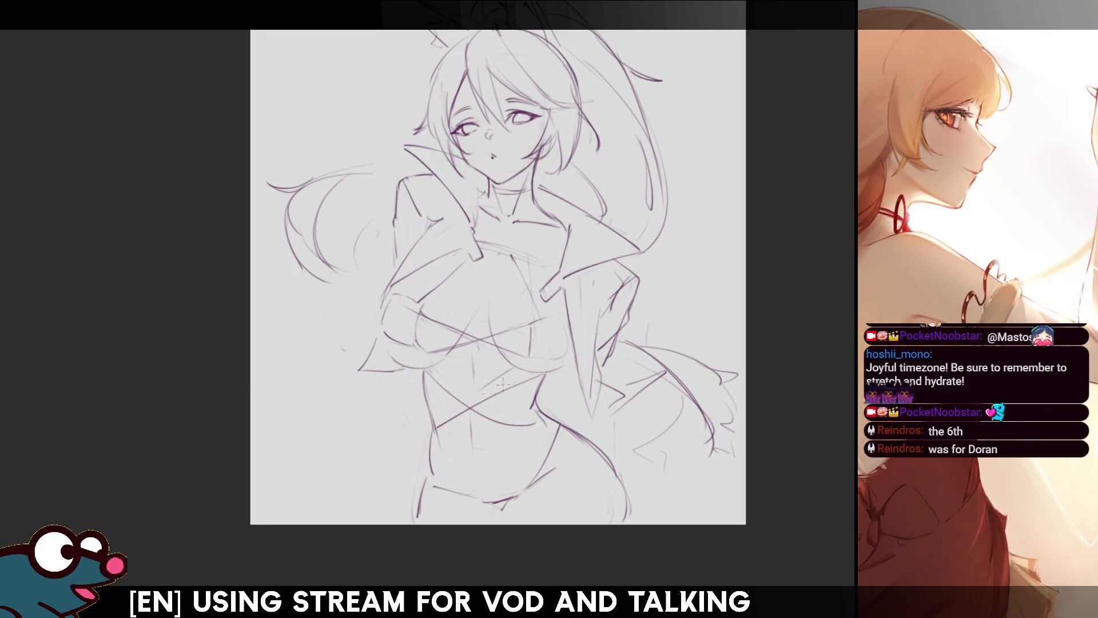
key("h")
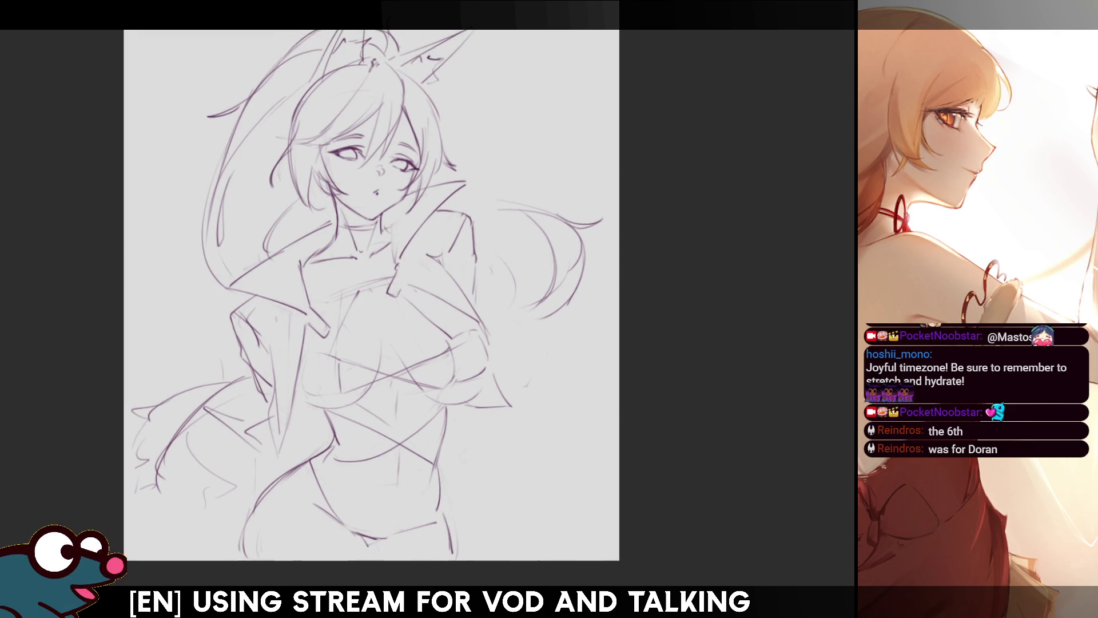
left_click_drag(475, 254, 480, 261)
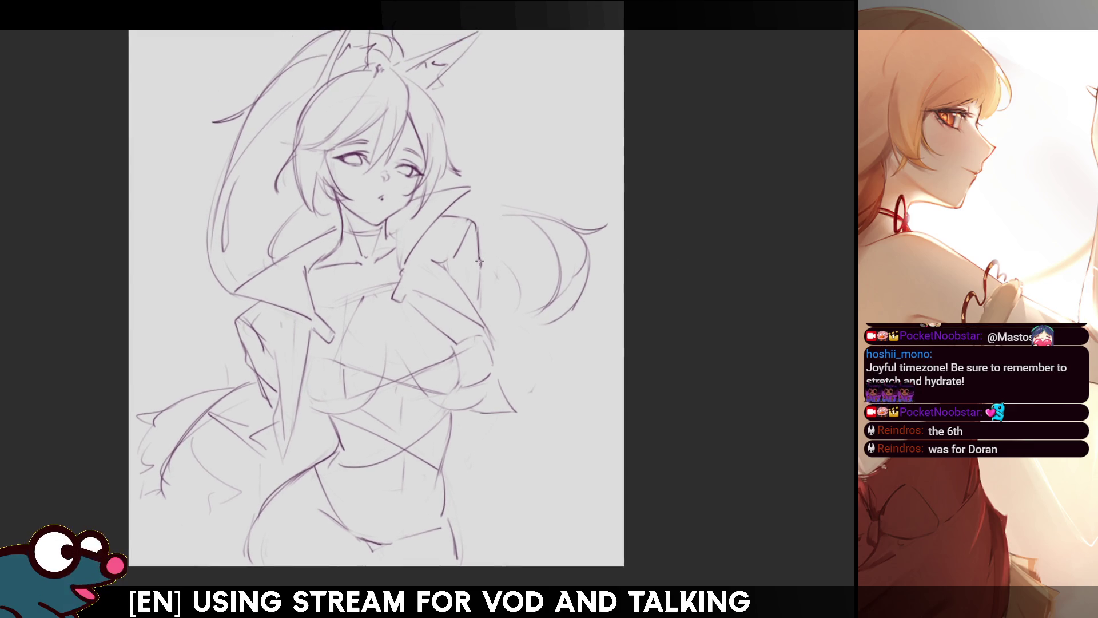